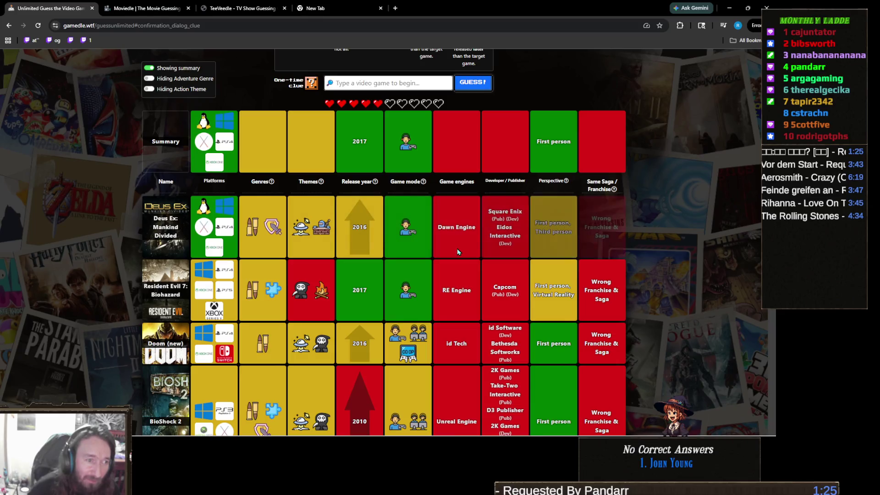
Spend the one-time clue to reveal Monomi Games / Skybound Games, then detach the YouTube tab
{"action": "mouse_move", "coordinate": [361, 196]}
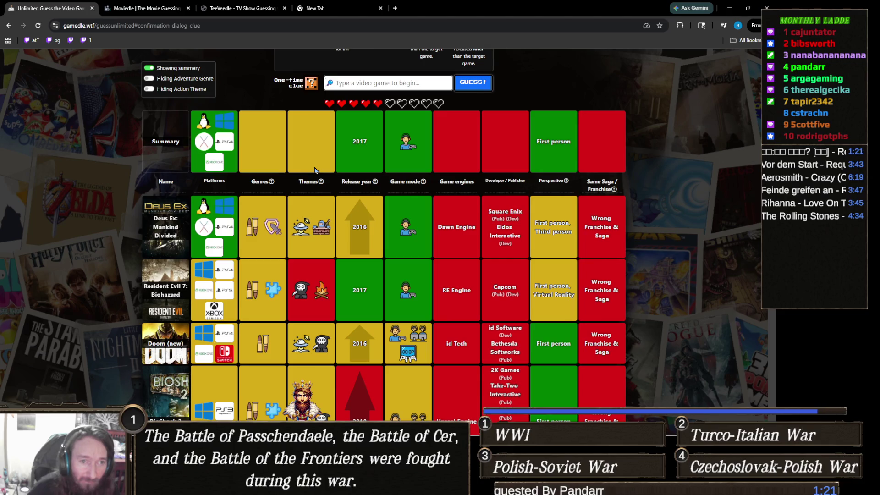
{"action": "scroll", "coordinate": [303, 173], "scroll_direction": "up", "scroll_amount": 2}
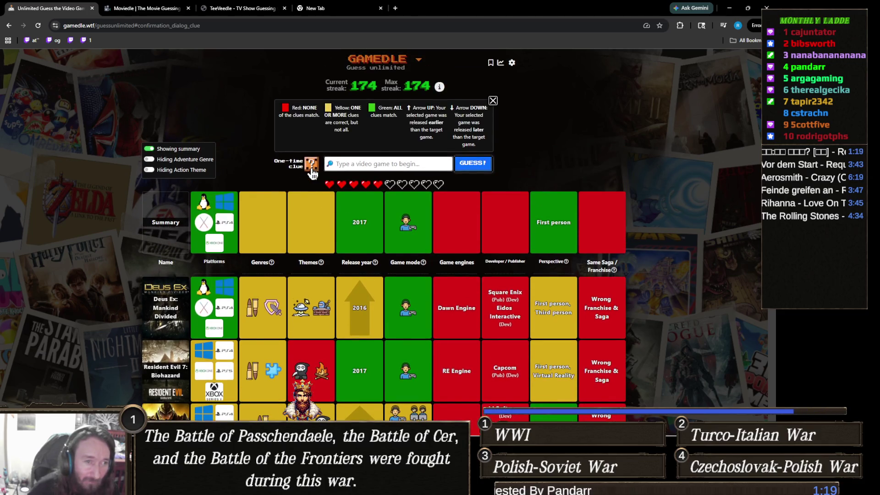
{"action": "left_click", "coordinate": [299, 170]}
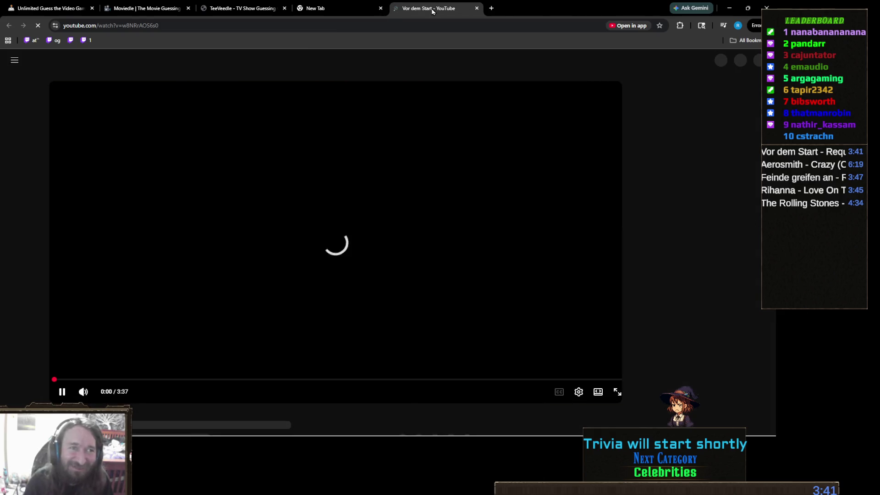
{"action": "left_click_drag", "start_coordinate": [431, 7], "coordinate": [879, 21]}
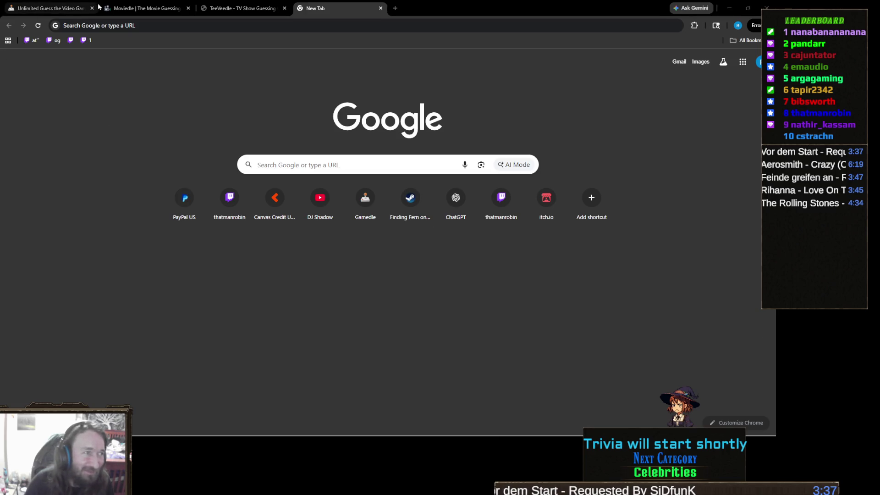
Return to the Gamedle tab and type 'slime ra' as the next guess
{"action": "left_click", "coordinate": [45, 8]}
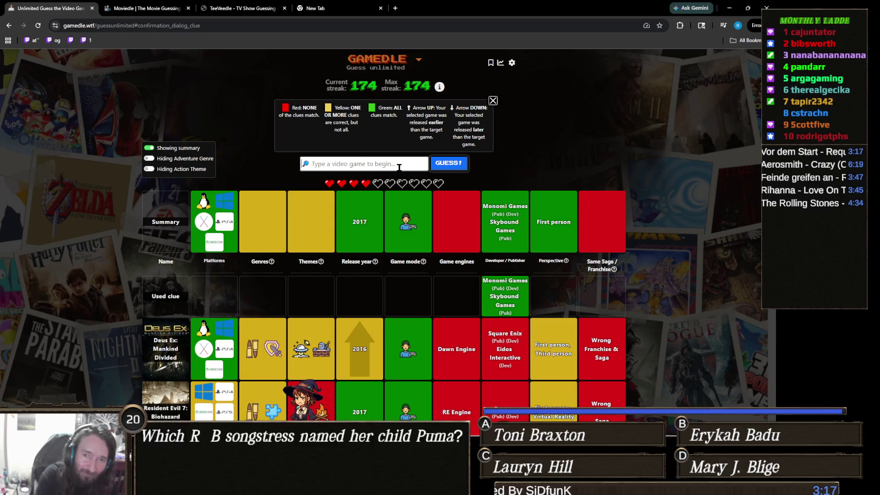
{"action": "type", "text": "slime ranch"}
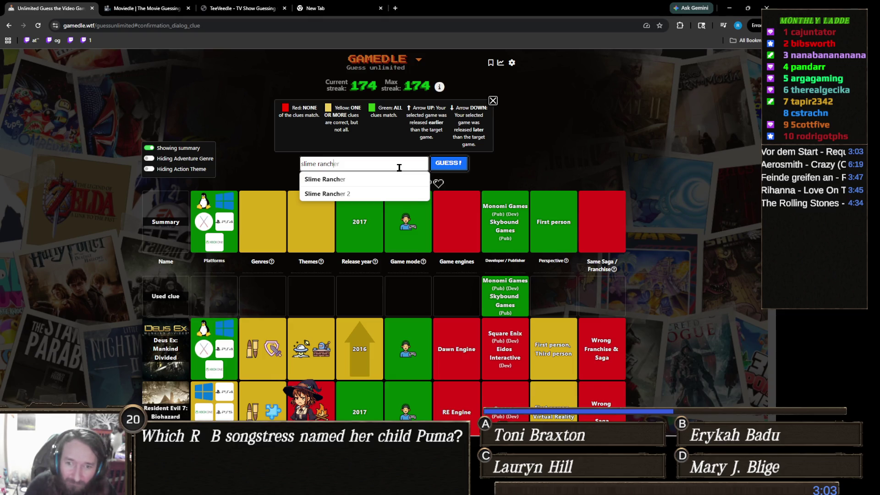
Pick Slime Rancher from the suggestions and submit it as the guess, reaching a 175 streak
{"action": "key", "text": "Return"}
{"action": "scroll", "coordinate": [527, 197], "scroll_direction": "down", "scroll_amount": 10}
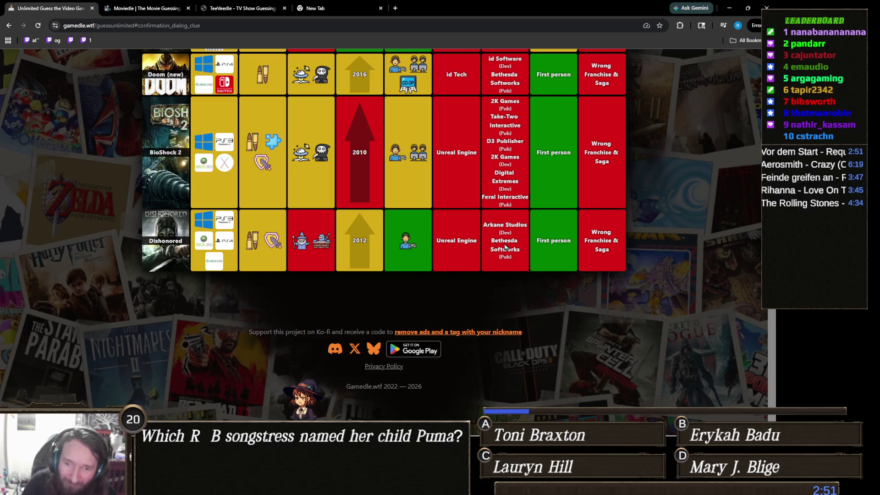
{"action": "scroll", "coordinate": [505, 248], "scroll_direction": "up", "scroll_amount": 9}
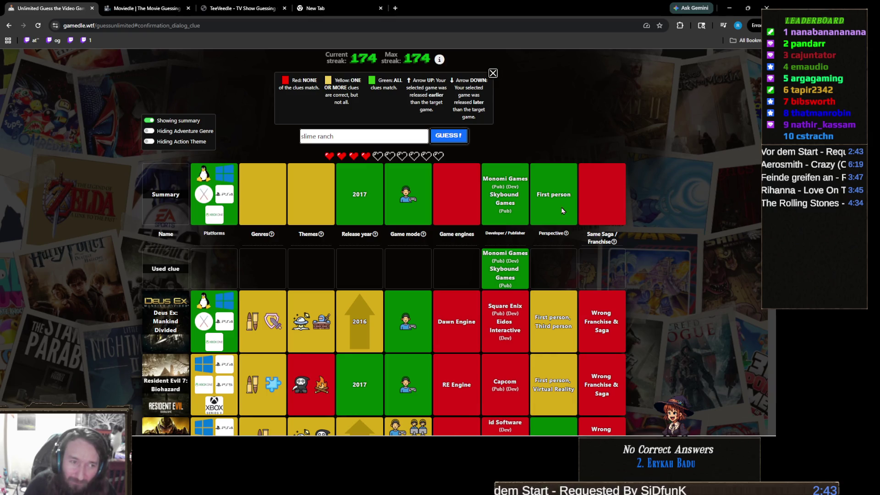
{"action": "left_click", "coordinate": [377, 138]}
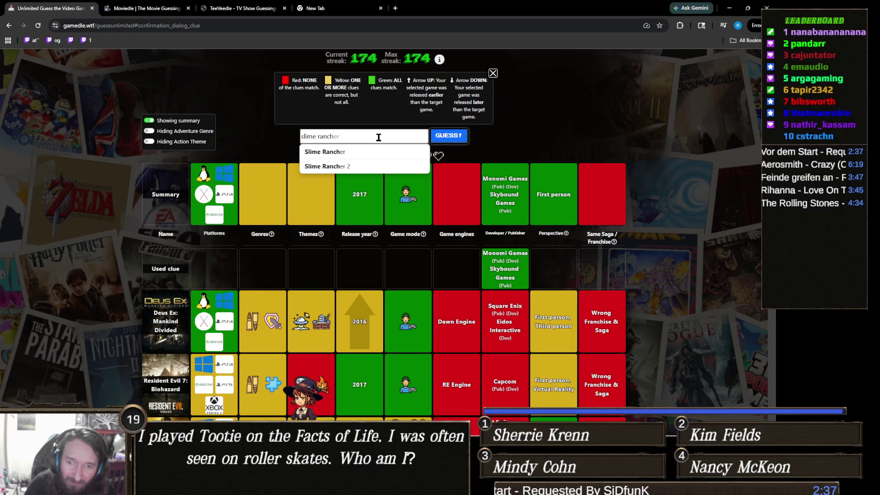
{"action": "left_click", "coordinate": [369, 152]}
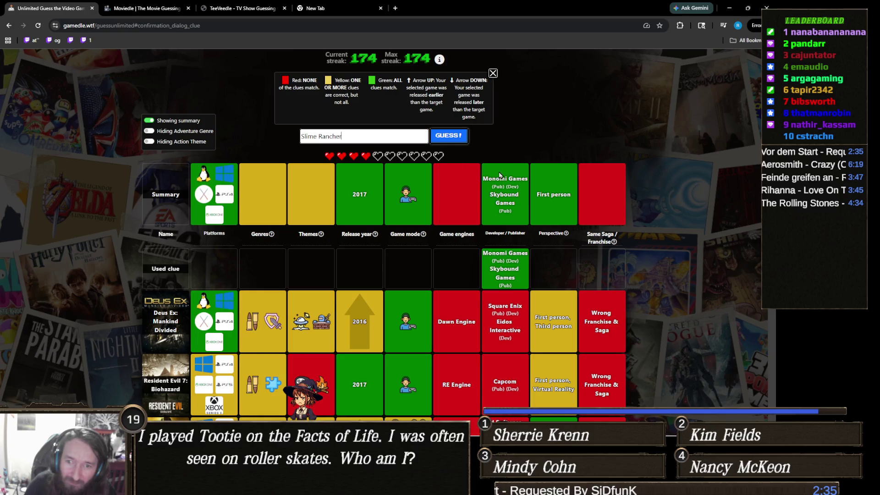
{"action": "key", "text": "Return"}
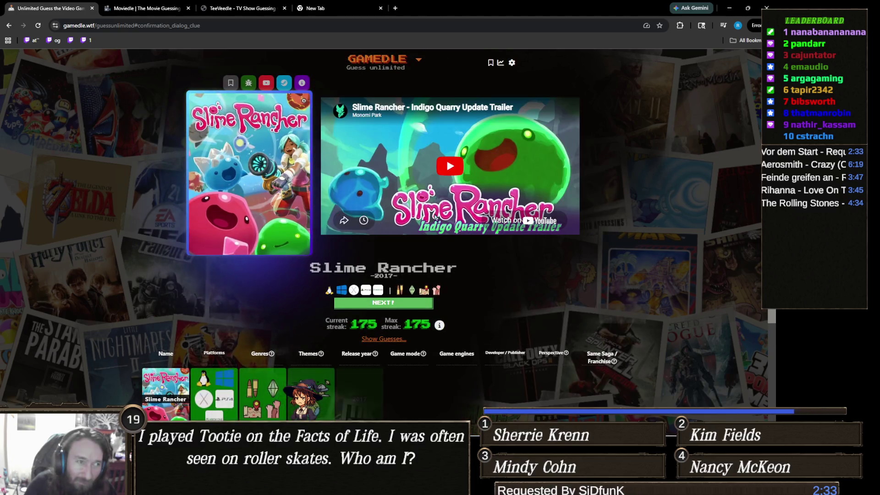
{"action": "scroll", "coordinate": [430, 275], "scroll_direction": "down", "scroll_amount": 2}
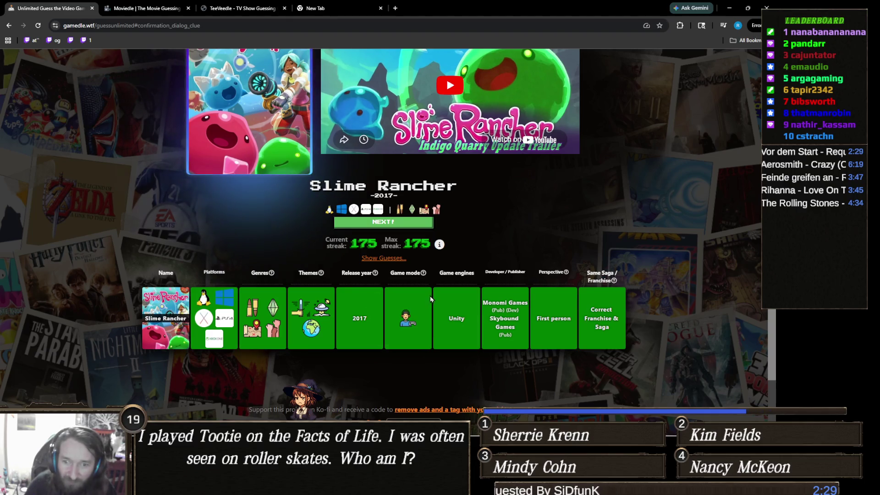
{"action": "scroll", "coordinate": [426, 302], "scroll_direction": "up", "scroll_amount": 2}
{"action": "scroll", "coordinate": [403, 307], "scroll_direction": "down", "scroll_amount": 2}
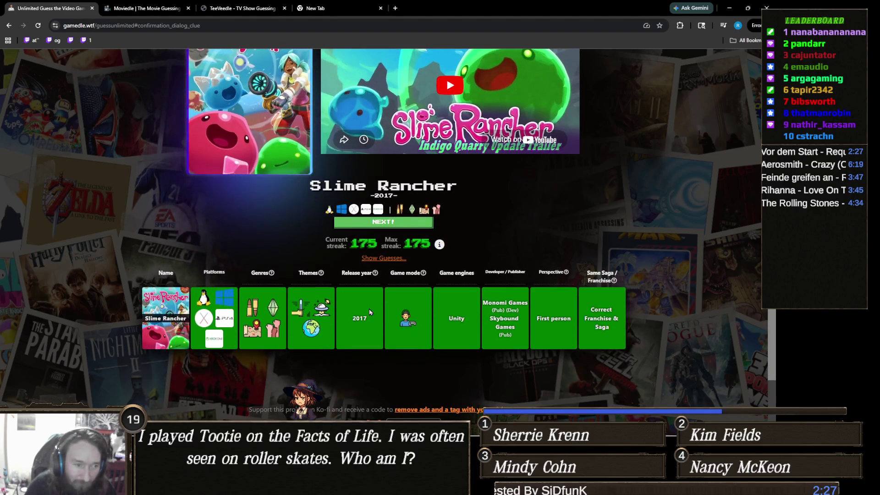
{"action": "scroll", "coordinate": [289, 323], "scroll_direction": "up", "scroll_amount": 2}
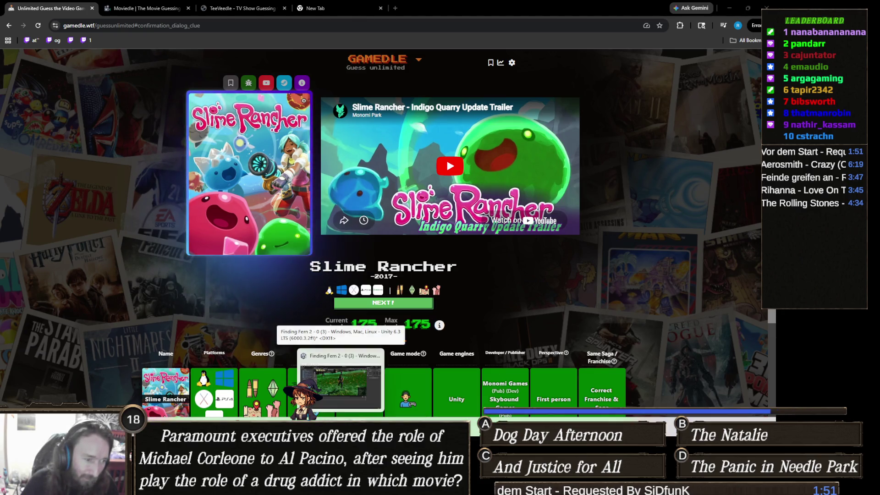
{"action": "key", "text": "alt+Tab"}
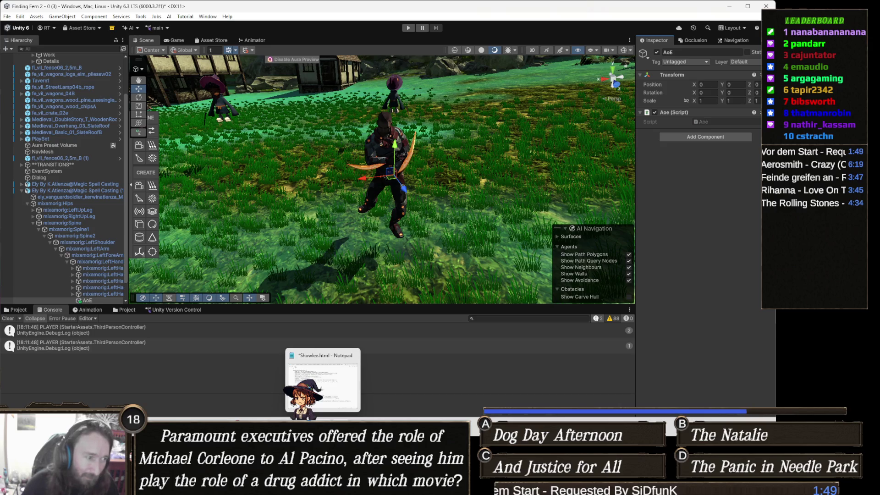
Bring up EnemyController.cs in Visual Studio at the empty OnRecieveDamage(int amount) method
{"action": "left_click", "coordinate": [294, 408]}
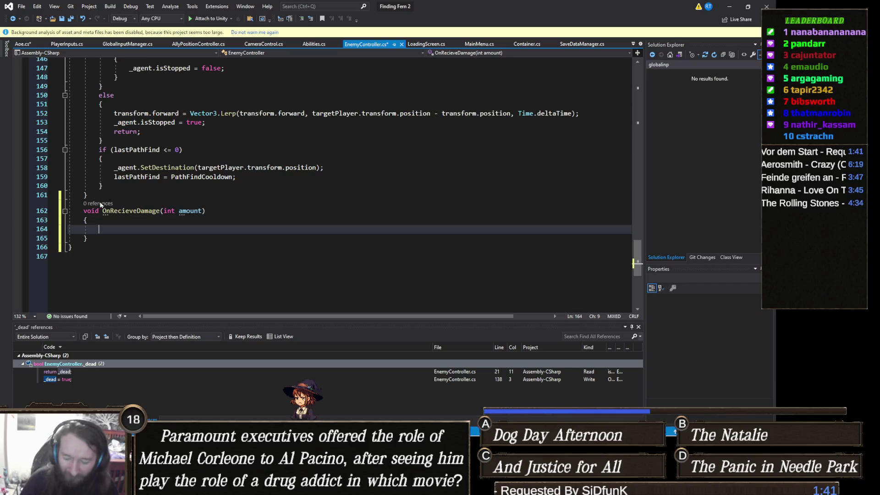
{"action": "left_click", "coordinate": [723, 163]}
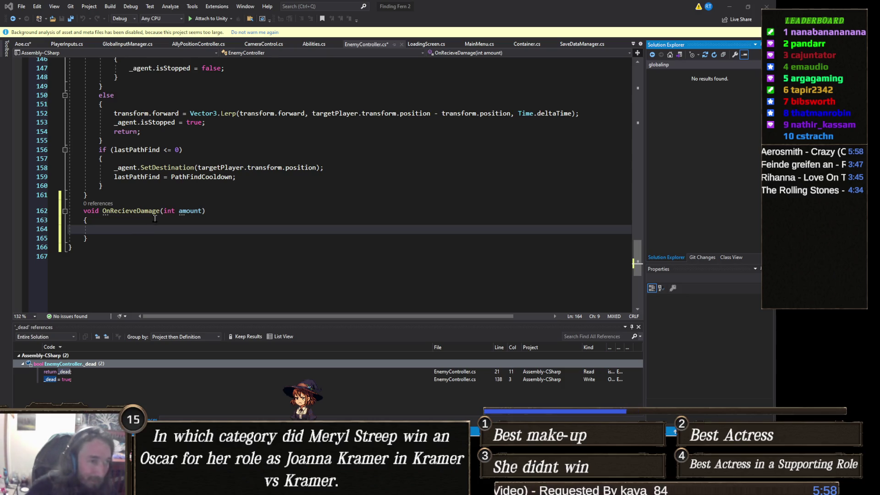
Add Debug.Log("Damaged"); to OnRecieveDamage, save EnemyController.cs, and switch to Aoe.cs
{"action": "type", "text": "D"}
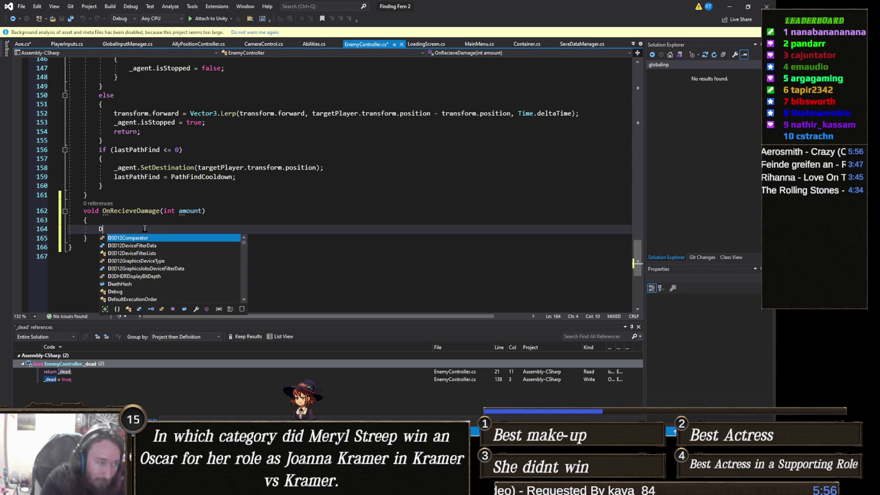
{"action": "type", "text": "ebug.Log("}
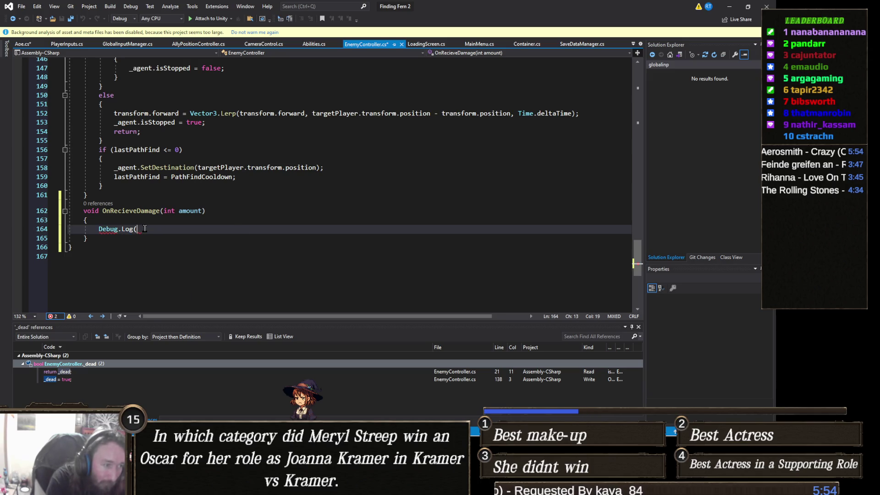
{"action": "type", "text": "\"Dama"}
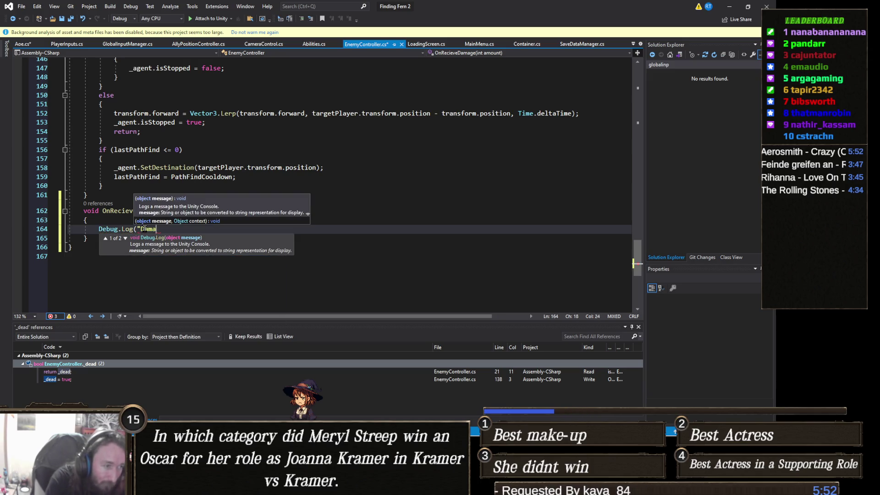
{"action": "type", "text": "ged\");"}
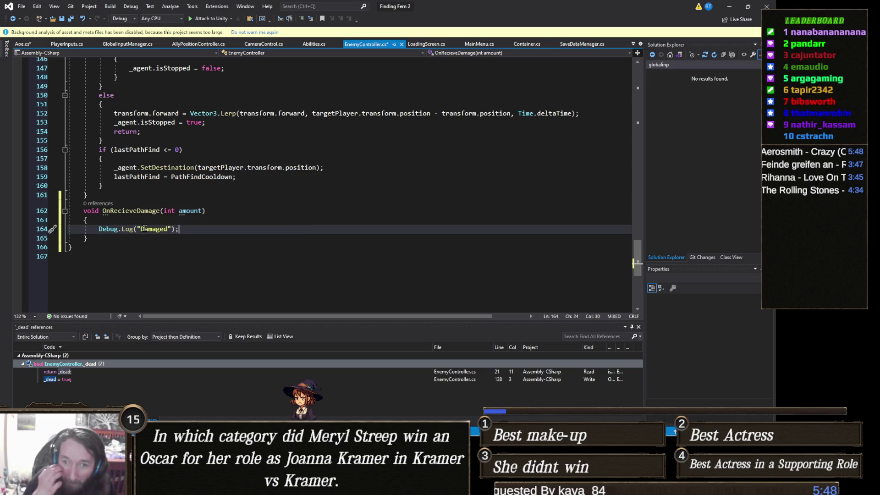
{"action": "key", "text": "ctrl+s"}
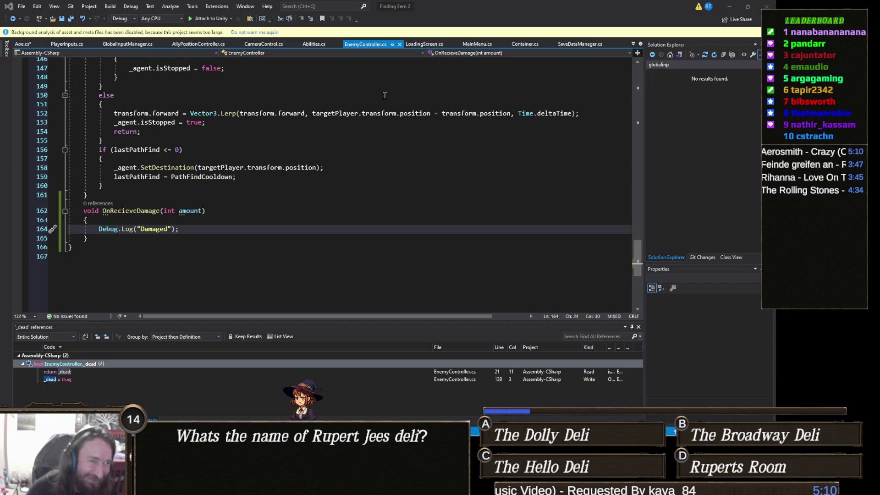
{"action": "left_click", "coordinate": [264, 209]}
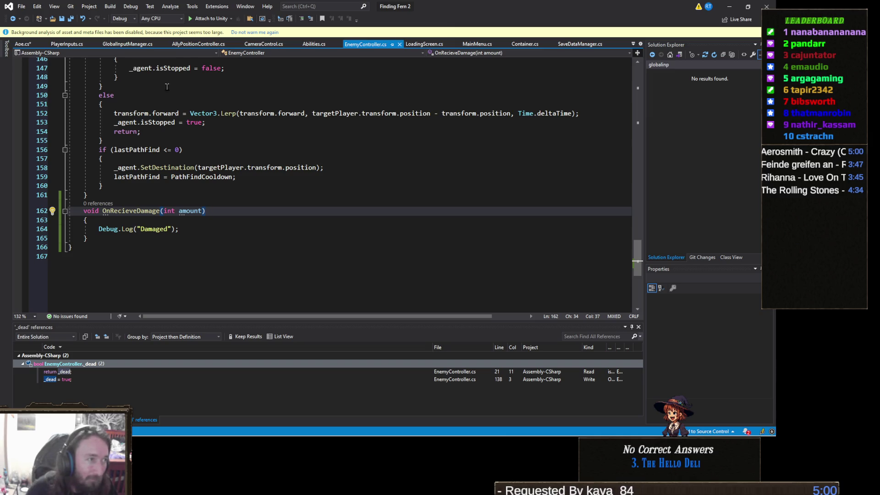
{"action": "left_click", "coordinate": [18, 45]}
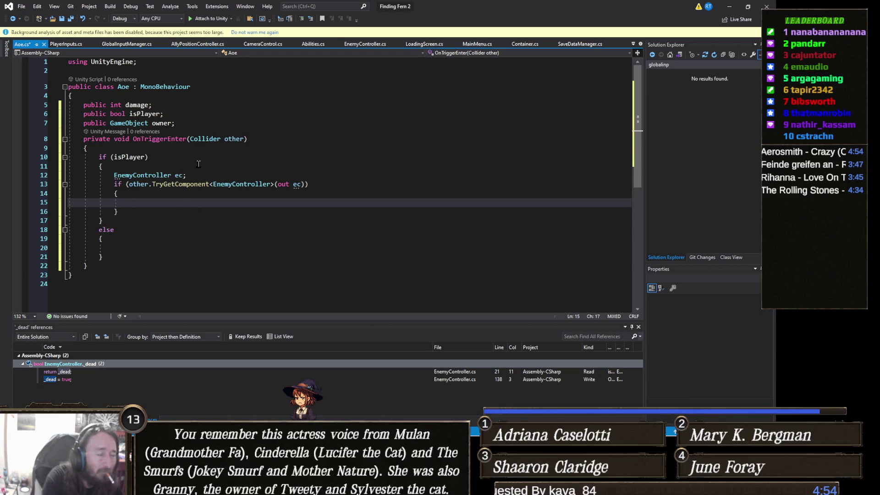
{"action": "type", "text": "ec.onre"}
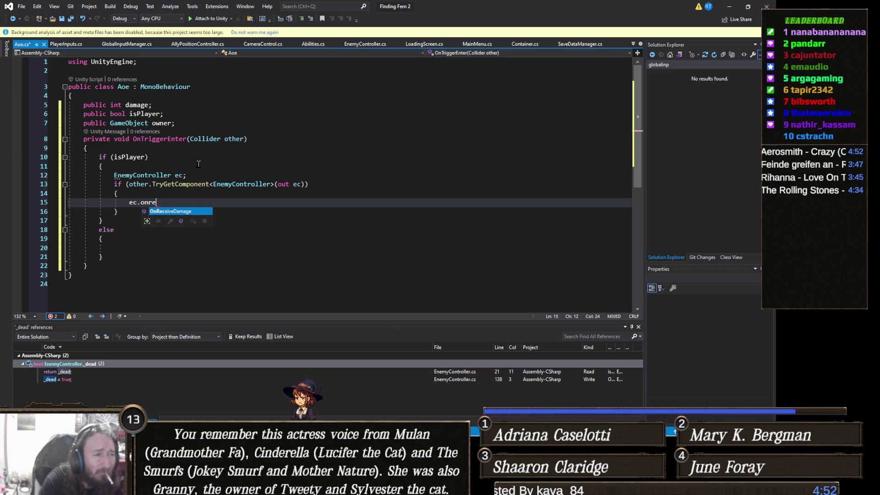
{"action": "type", "text": "c.OnReceiveDamage(dana"}
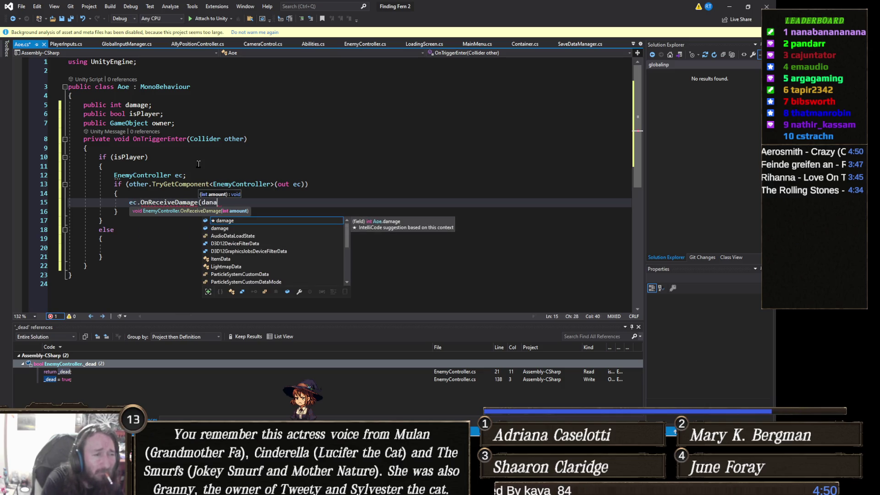
{"action": "key", "text": "BackSpace"}
{"action": "key", "text": "BackSpace"}
{"action": "type", "text": "mage);"}
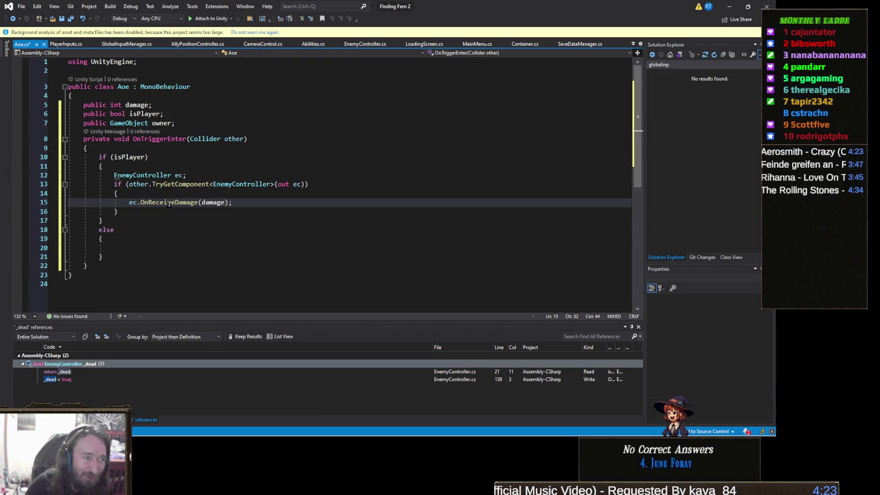
{"action": "left_click", "coordinate": [133, 240]}
{"action": "left_click", "coordinate": [148, 246]}
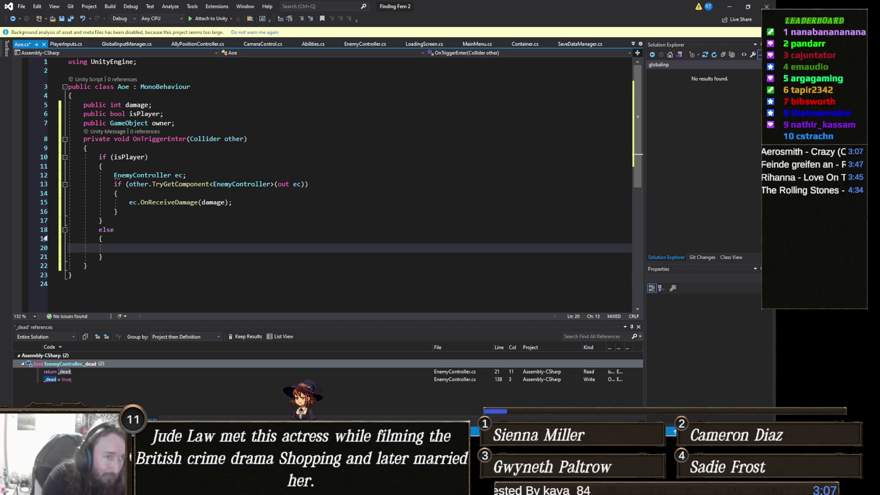
Start typing StartCoroutine( in the else branch of Aoe's OnTriggerEnter
{"action": "type", "text": "St"}
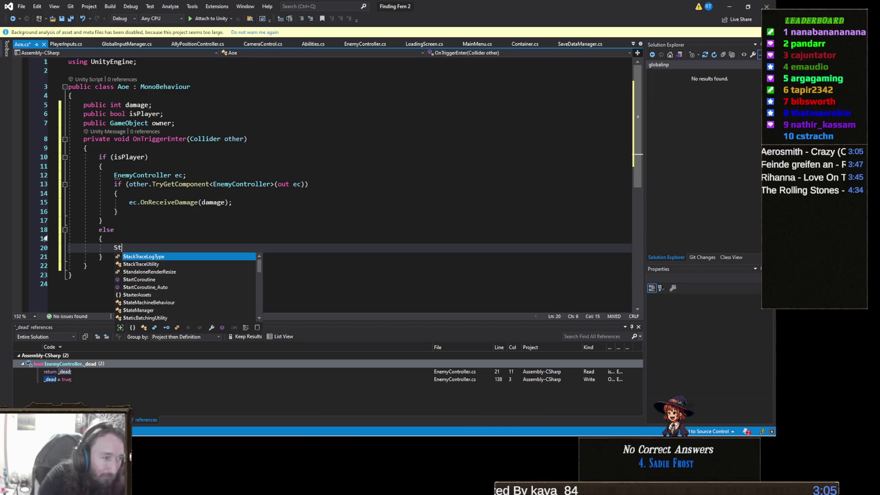
{"action": "type", "text": "artCoroutine("}
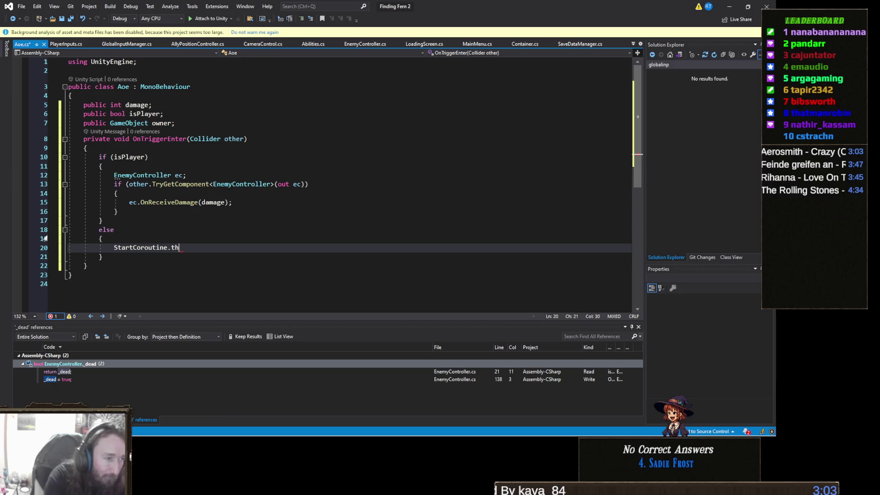
Replace the coroutine call with a StarterAssets.ThirdPersonController pc declaration
{"action": "key", "text": "BackSpace"}
{"action": "key", "text": "BackSpace"}
{"action": "key", "text": "BackSpace"}
{"action": "key", "text": "BackSpace"}
{"action": "key", "text": "BackSpace"}
{"action": "key", "text": "BackSpace"}
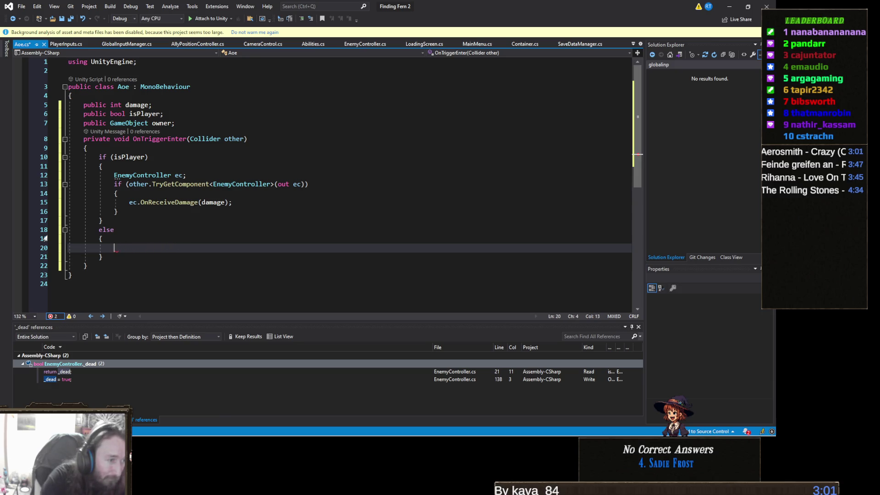
{"action": "key", "text": "ctrl+space"}
{"action": "type", "text": "art"}
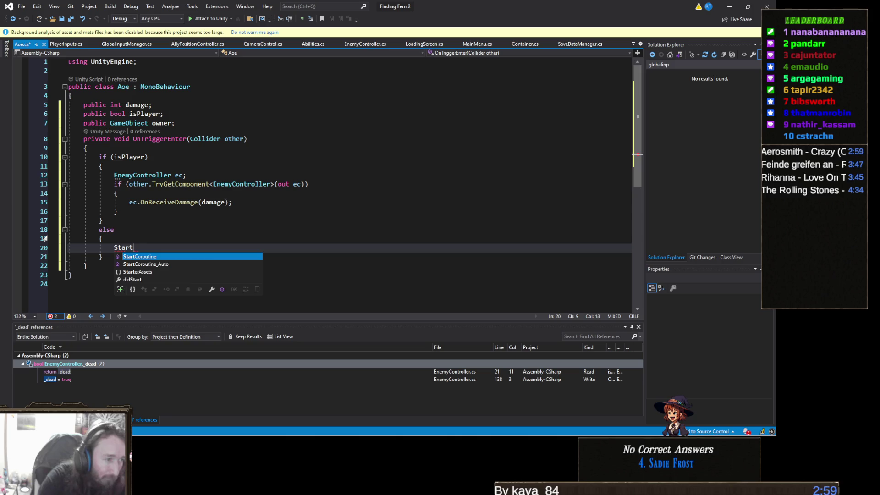
{"action": "type", "text": "er.third"}
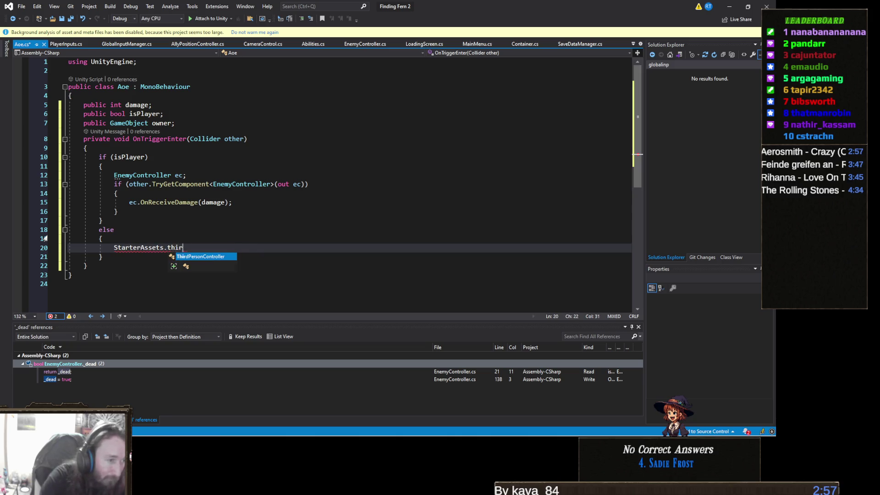
{"action": "key", "text": "Tab"}
{"action": "type", "text": "pc;"}
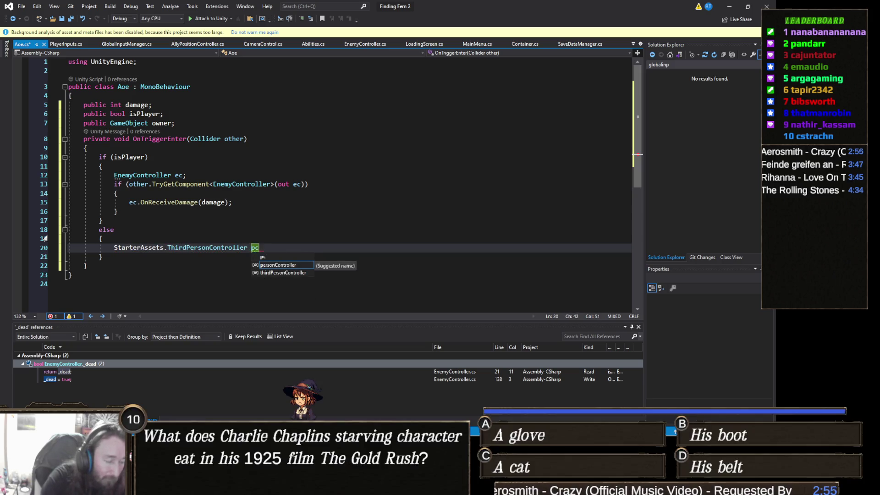
{"action": "key", "text": "Return"}
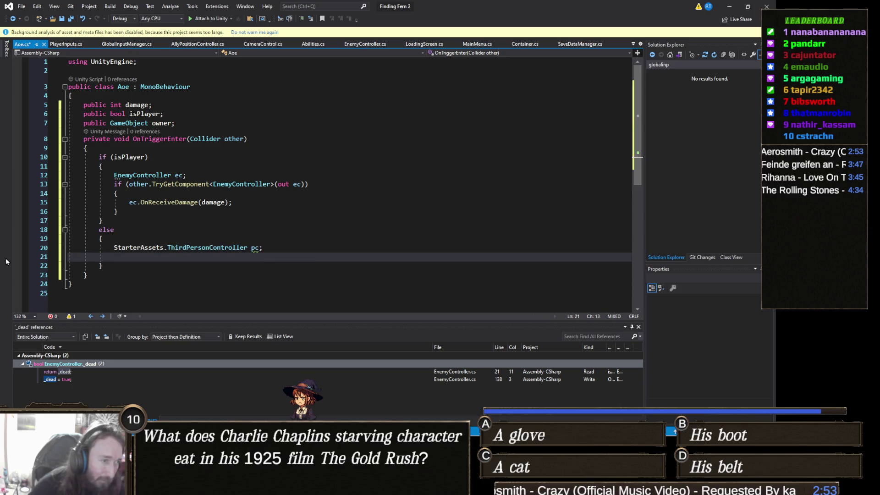
Paste the TryGetComponent if-block and swap EnemyController/ec for ThirdPersonController/pc
{"action": "left_click_drag", "start_coordinate": [136, 210], "coordinate": [29, 184]}
{"action": "key", "text": "ctrl+c"}
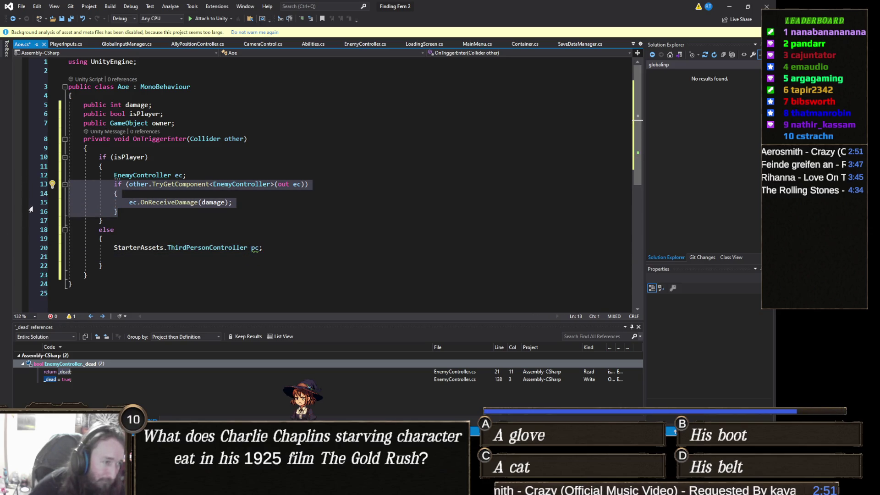
{"action": "left_click", "coordinate": [143, 260]}
{"action": "key", "text": "ctrl+v"}
{"action": "left_click", "coordinate": [301, 257]}
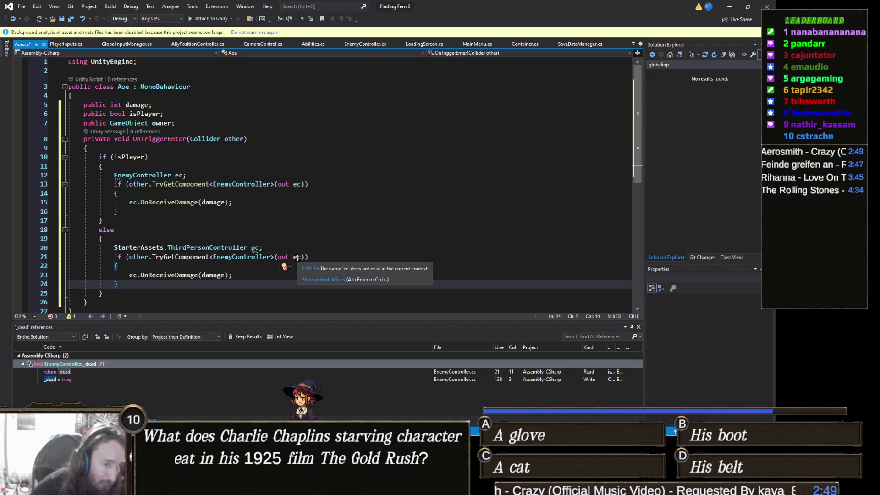
{"action": "type", "text": "pc"}
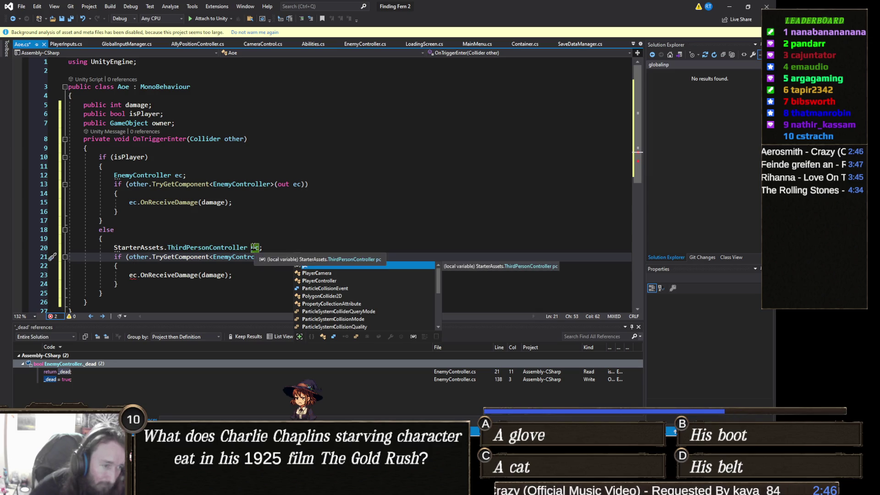
{"action": "left_click", "coordinate": [227, 248]}
{"action": "left_click_drag", "start_coordinate": [248, 247], "coordinate": [114, 248]}
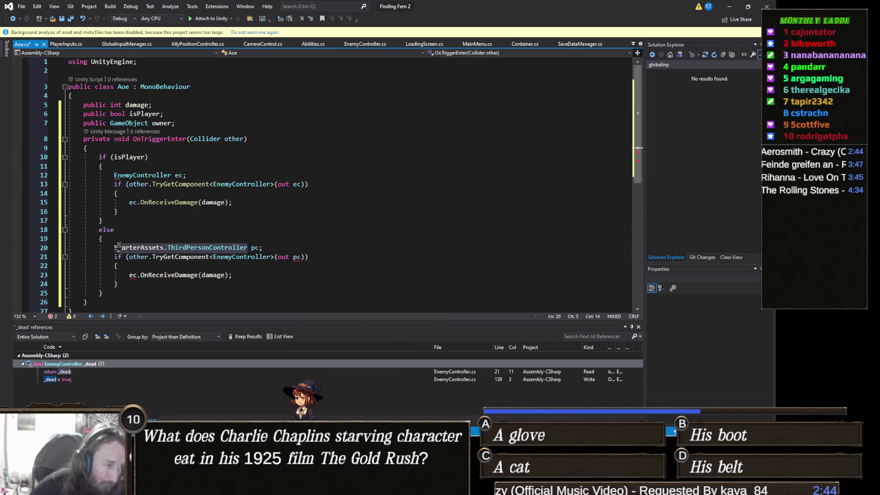
{"action": "key", "text": "ctrl+c"}
{"action": "double_click", "coordinate": [244, 257]}
{"action": "key", "text": "ctrl+v"}
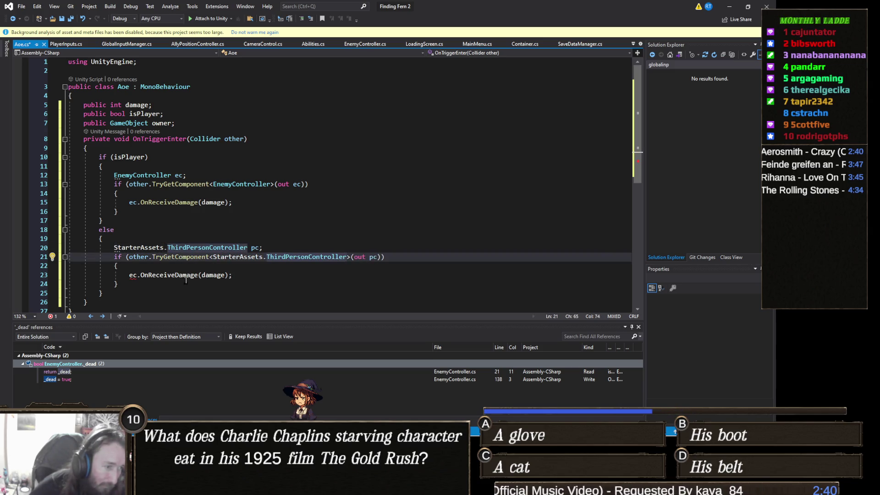
{"action": "double_click", "coordinate": [131, 275]}
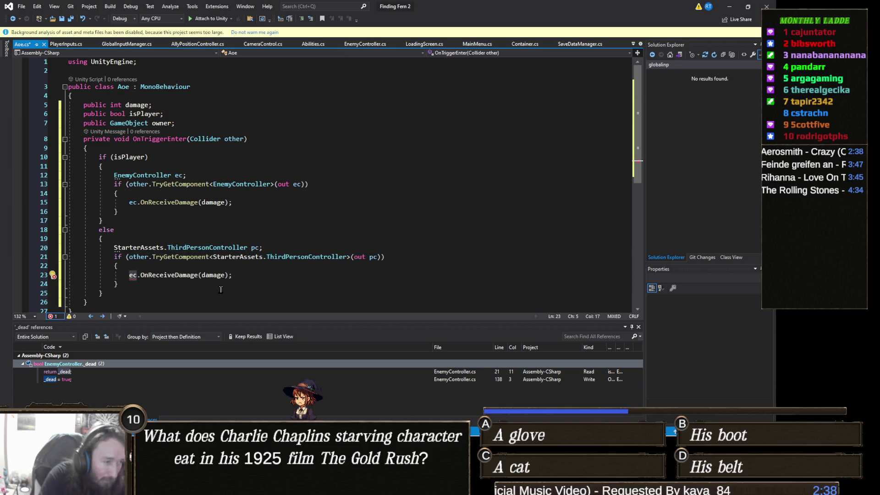
{"action": "type", "text": "pc"}
Check the quick fixes for the undefined pc.OnReceiveDamage(damage) call through its context menu
{"action": "left_click", "coordinate": [119, 221]}
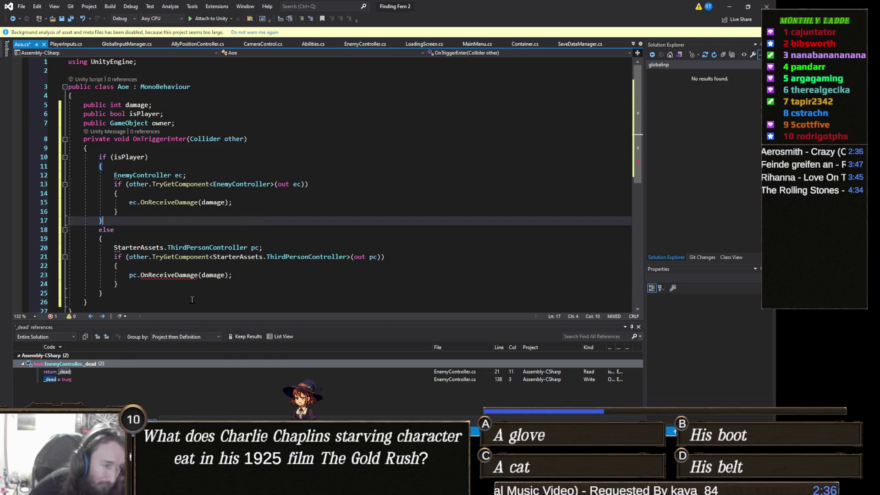
{"action": "mouse_move", "coordinate": [176, 276]}
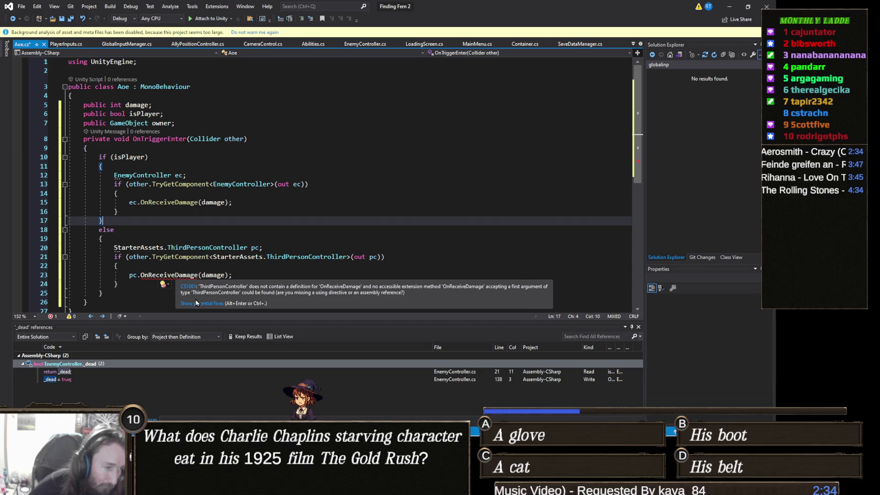
{"action": "left_click", "coordinate": [197, 303]}
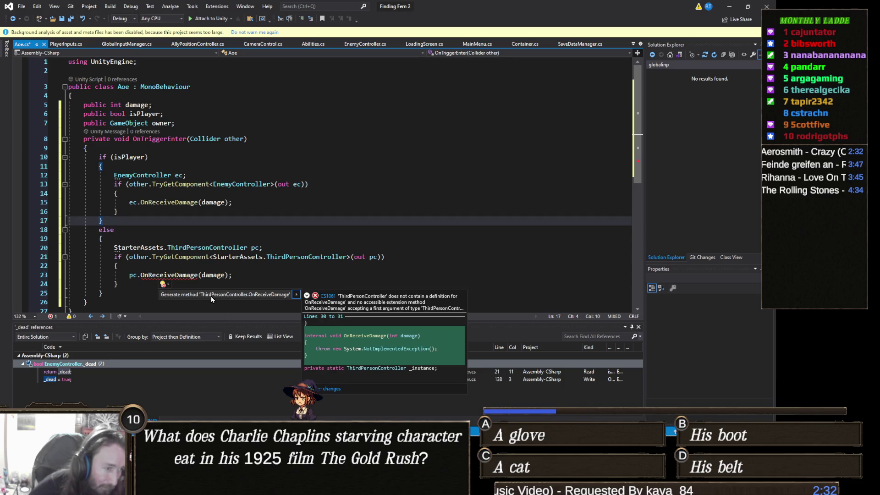
{"action": "key", "text": "Escape"}
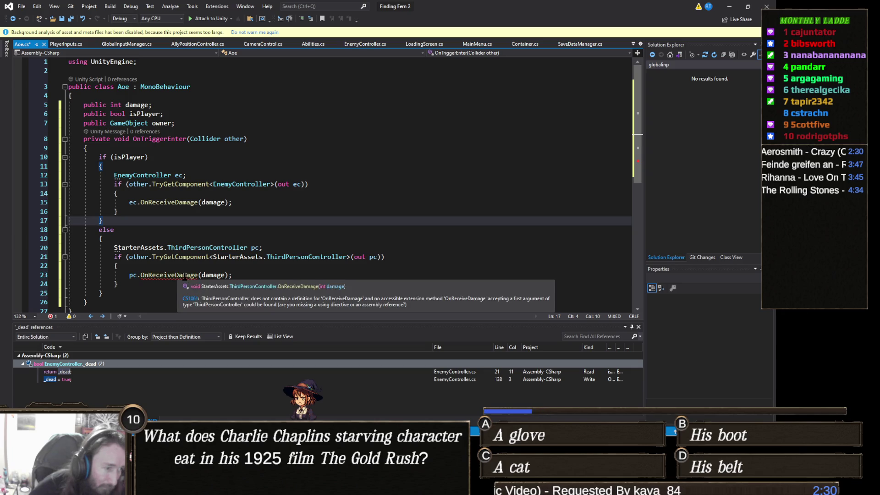
{"action": "right_click", "coordinate": [185, 277]}
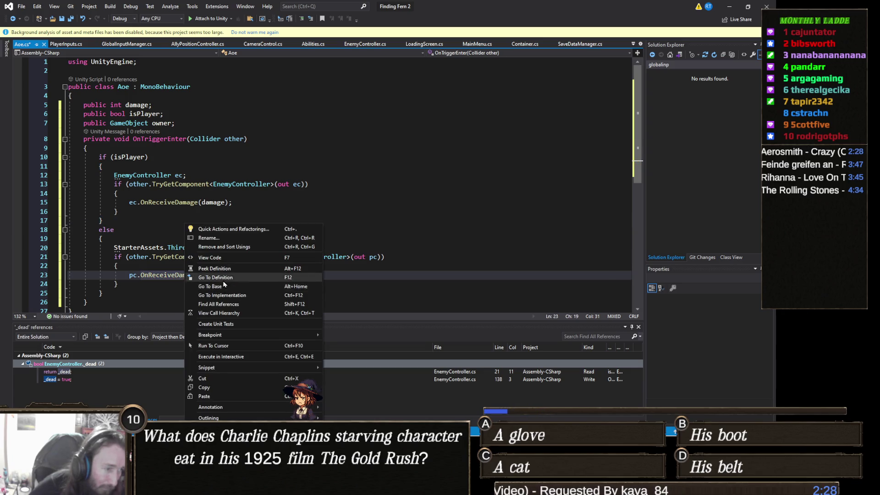
Go to the OnReceiveDamage definition in ThirdPersonController.cs and select its NotImplementedException line
{"action": "left_click", "coordinate": [223, 279]}
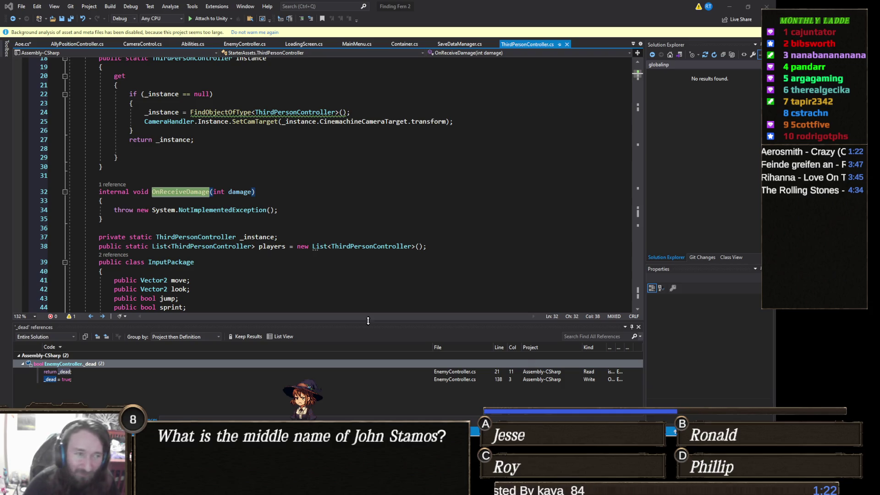
{"action": "left_click_drag", "start_coordinate": [278, 210], "coordinate": [114, 210]}
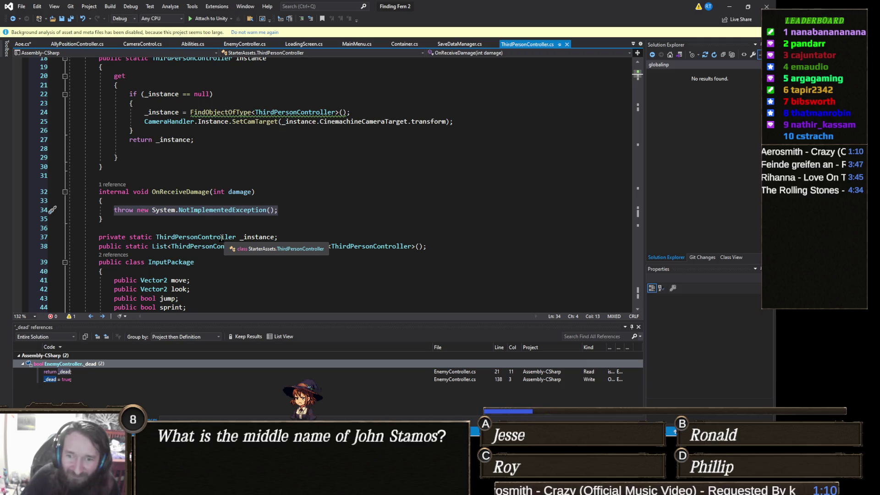
Delete the placeholder throw and change OnReceiveDamage from internal to public
{"action": "key", "text": "BackSpace"}
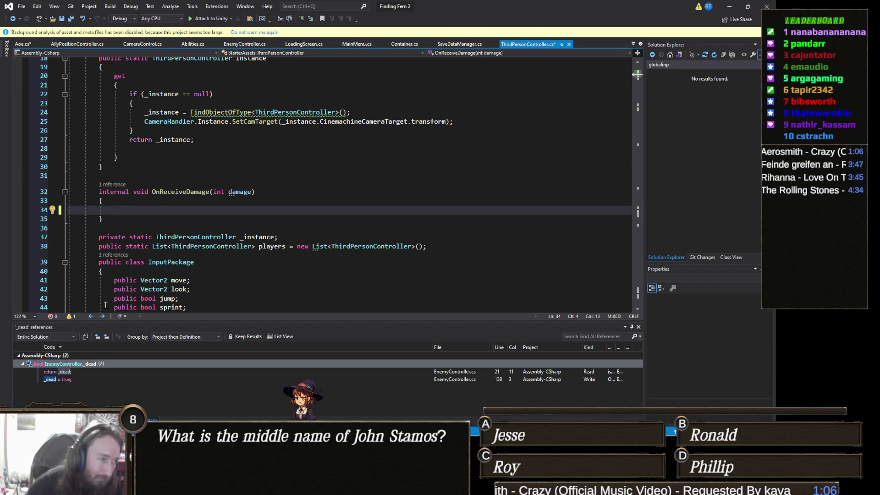
{"action": "double_click", "coordinate": [113, 192]}
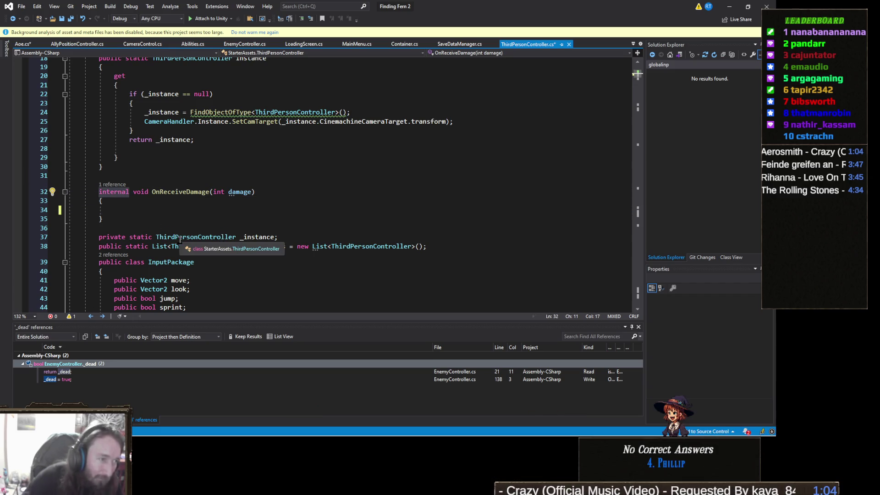
{"action": "type", "text": "public"}
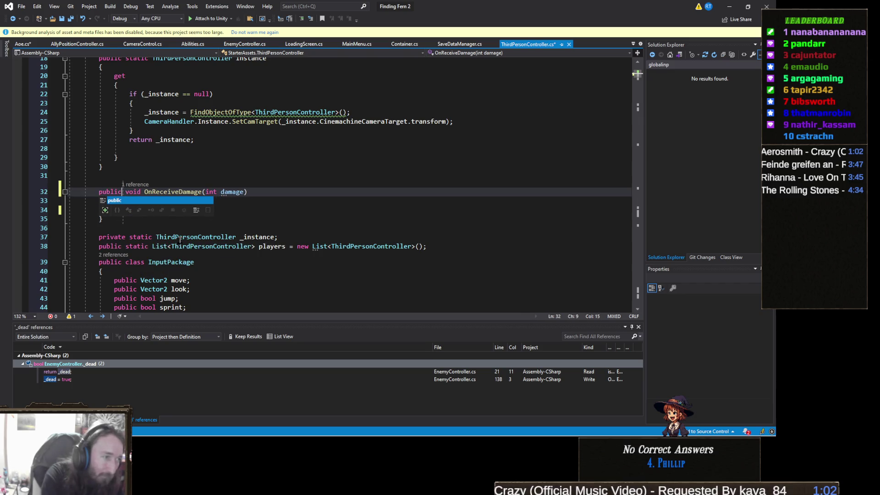
{"action": "left_click", "coordinate": [146, 261]}
Log "Player hit" in the method body, save, and return to Aoe's else branch
{"action": "left_click", "coordinate": [182, 210]}
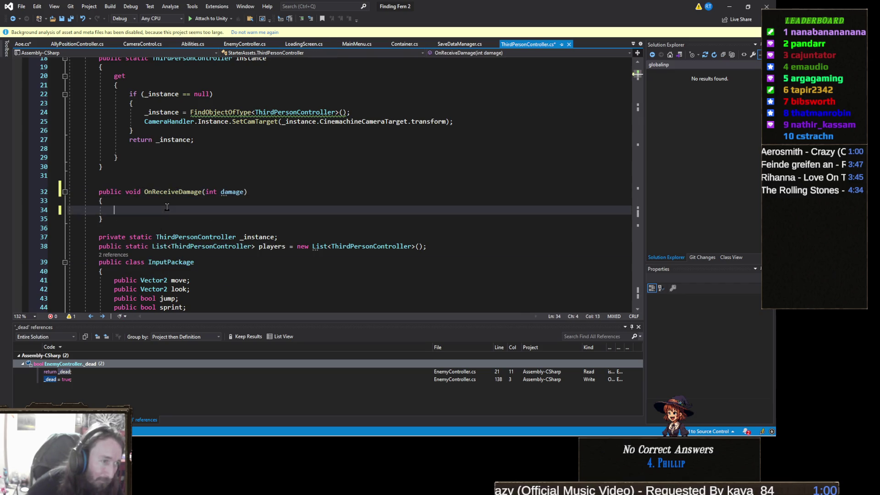
{"action": "type", "text": "D"}
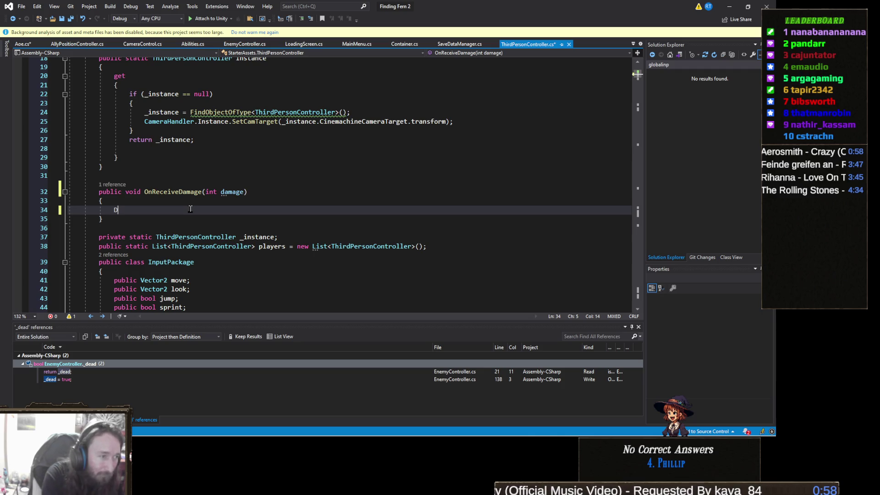
{"action": "type", "text": "ebug.Log("}
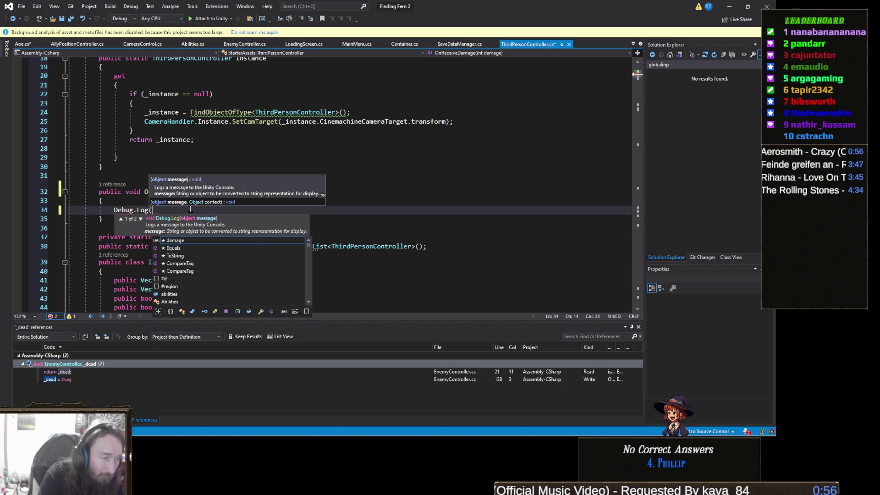
{"action": "type", "text": "\"Playt"}
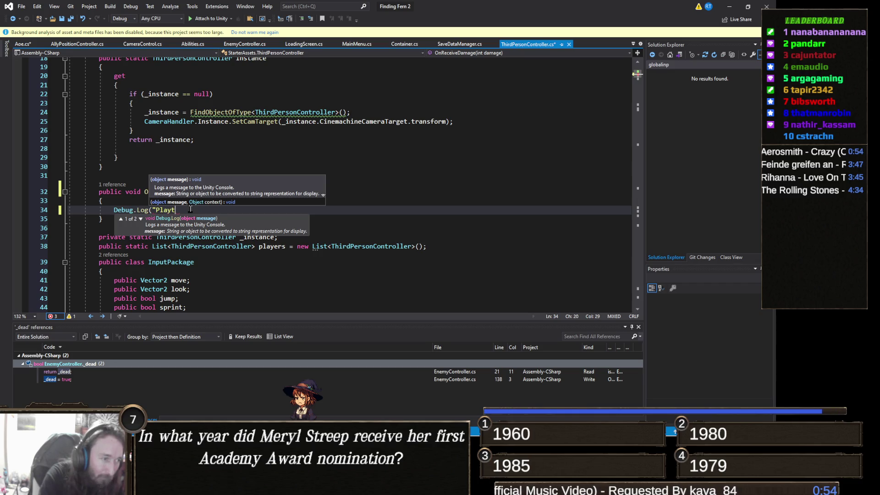
{"action": "key", "text": "BackSpace"}
{"action": "type", "text": "er hit\");"}
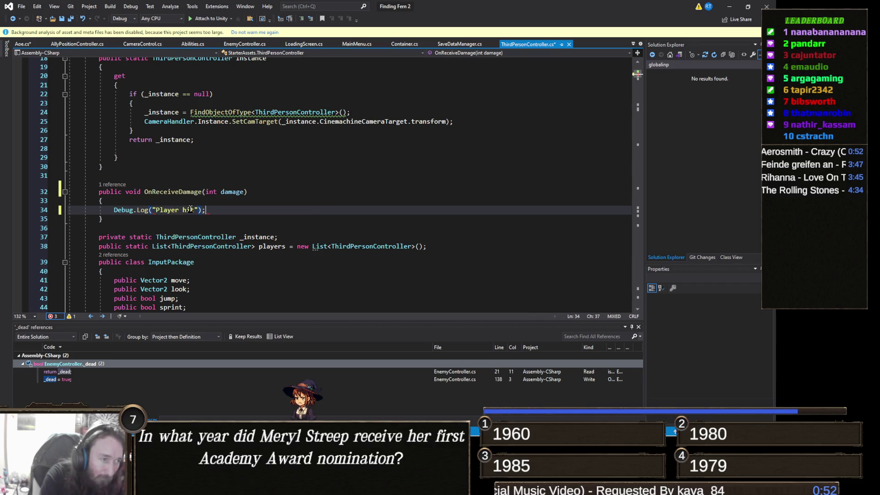
{"action": "key", "text": "ctrl+s"}
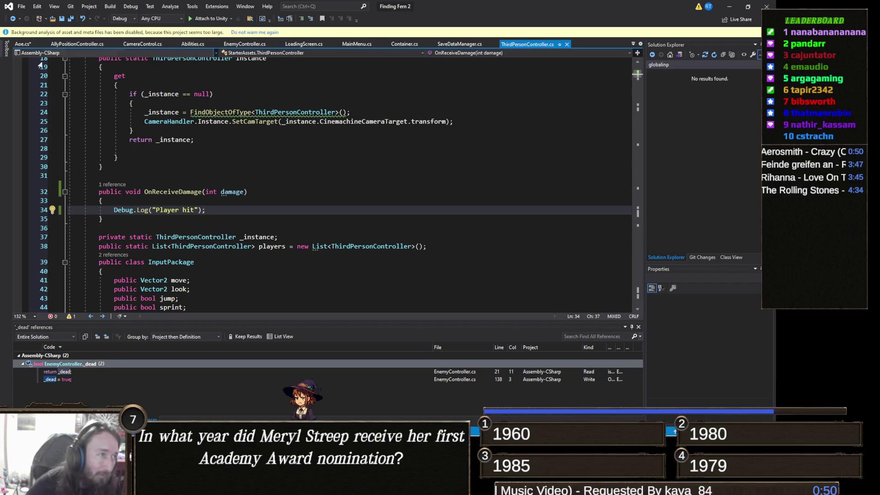
{"action": "left_click", "coordinate": [20, 44]}
{"action": "left_click", "coordinate": [250, 232]}
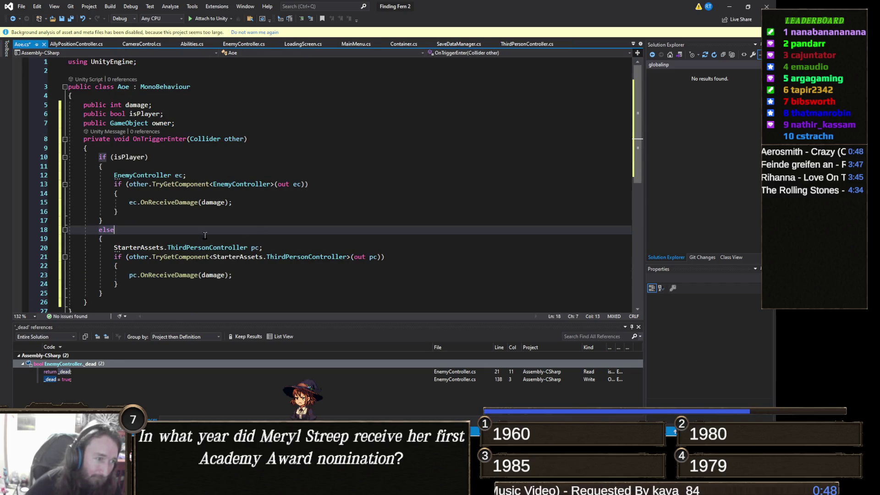
Save Aoe.cs, minimize Visual Studio, and select the AoE component's Damage field in Unity
{"action": "key", "text": "ctrl+s"}
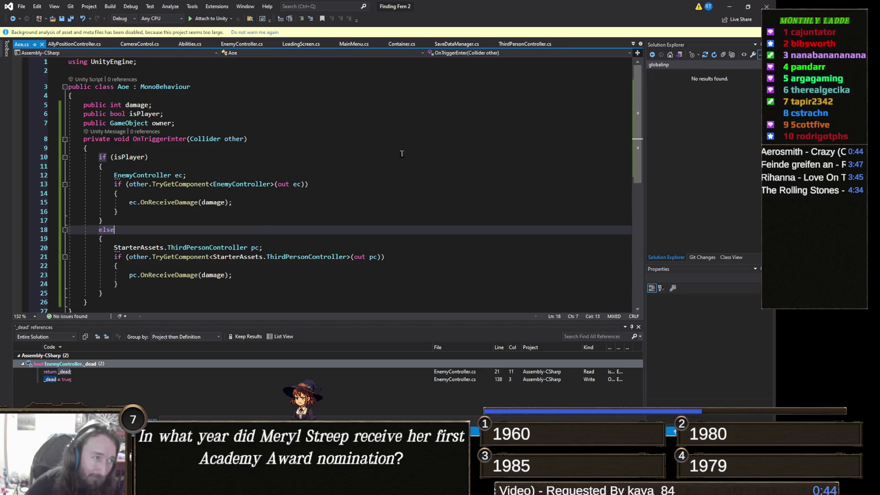
{"action": "left_click", "coordinate": [729, 6]}
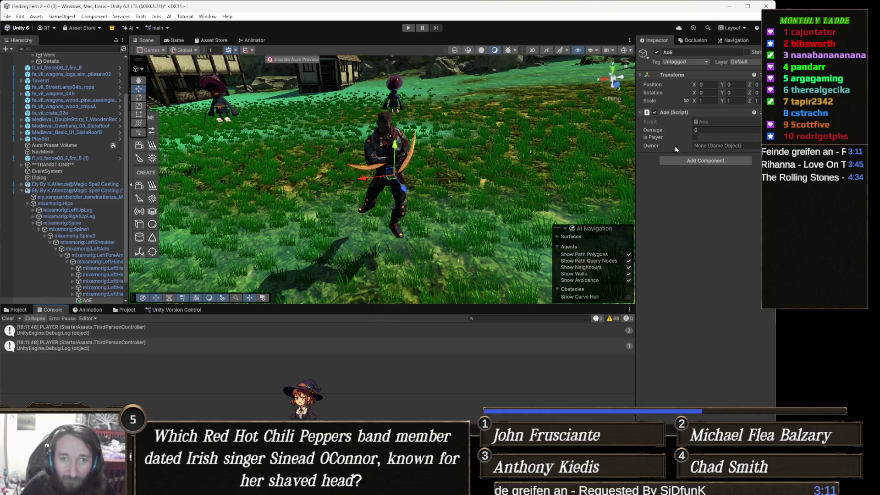
{"action": "left_click", "coordinate": [709, 129]}
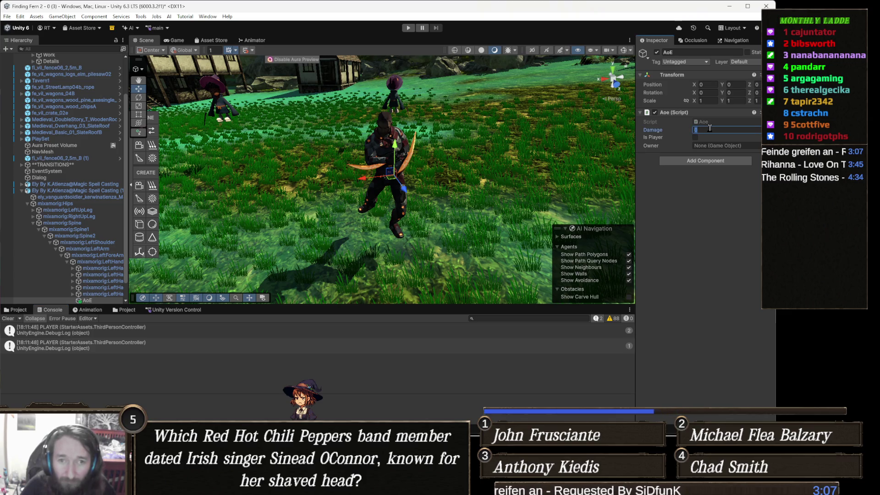
Enter 5 as the Aoe component's Damage, leaving Is Player unchecked
{"action": "type", "text": "5"}
{"action": "key", "text": "Return"}
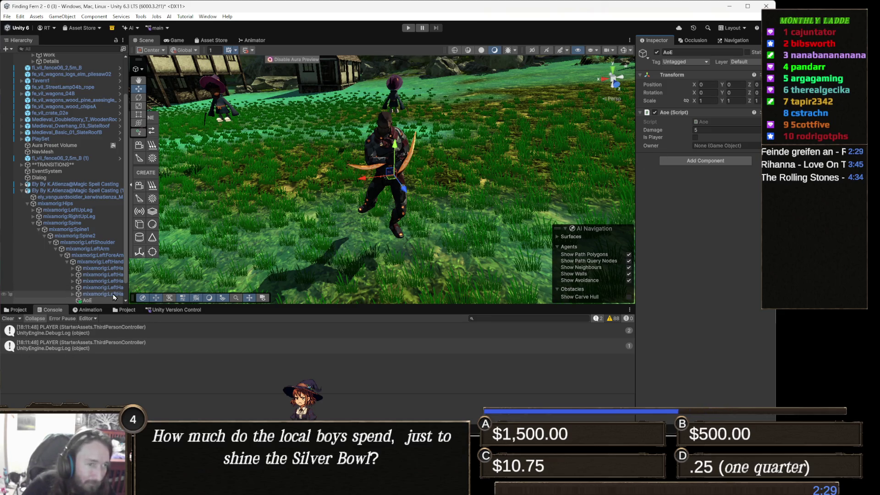
{"action": "scroll", "coordinate": [431, 208], "scroll_direction": "up", "scroll_amount": 6}
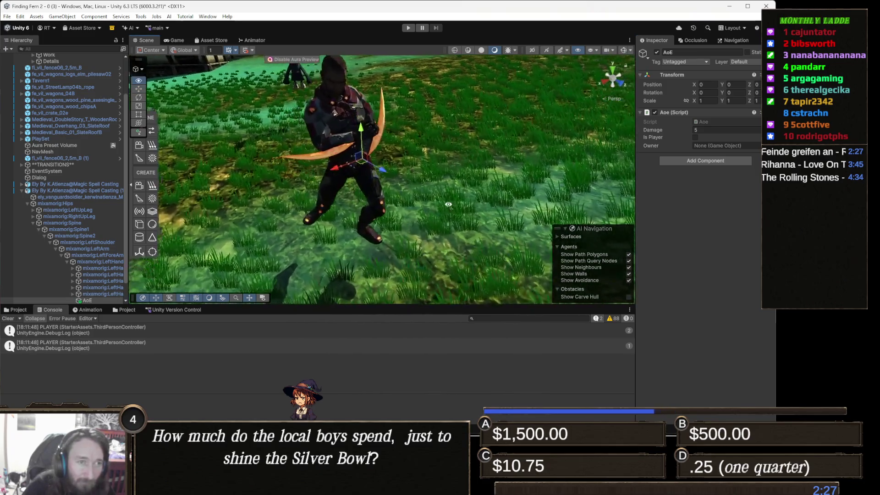
Add a Sphere Collider (radius 0.5) to the AoE object via the 'sphere' component search
{"action": "left_click", "coordinate": [704, 162]}
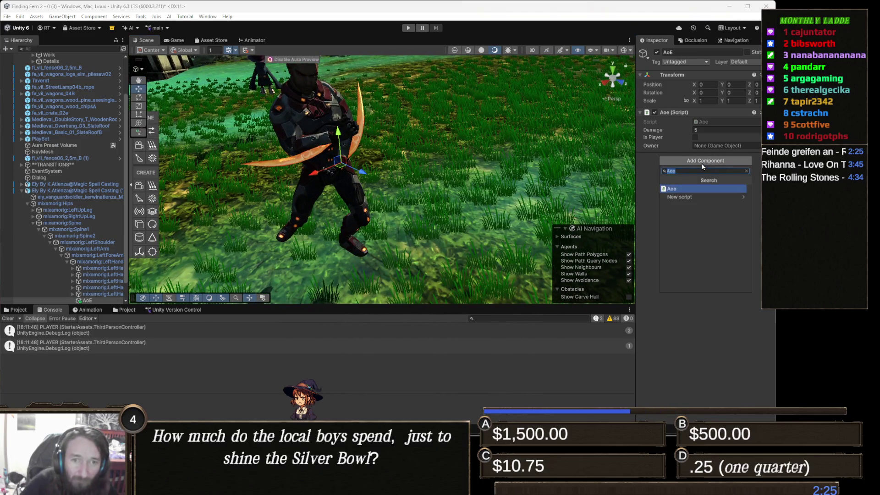
{"action": "type", "text": "sphere"}
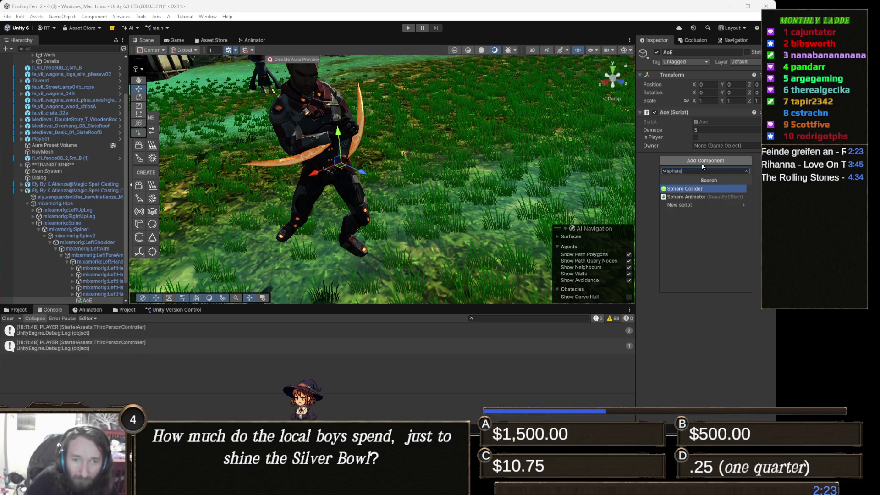
{"action": "left_click", "coordinate": [706, 187]}
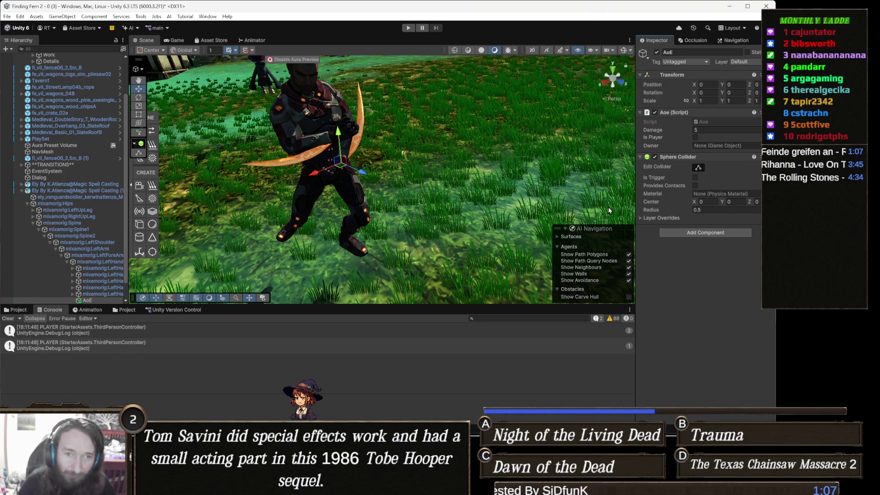
{"action": "left_click_drag", "start_coordinate": [540, 216], "coordinate": [455, 213]}
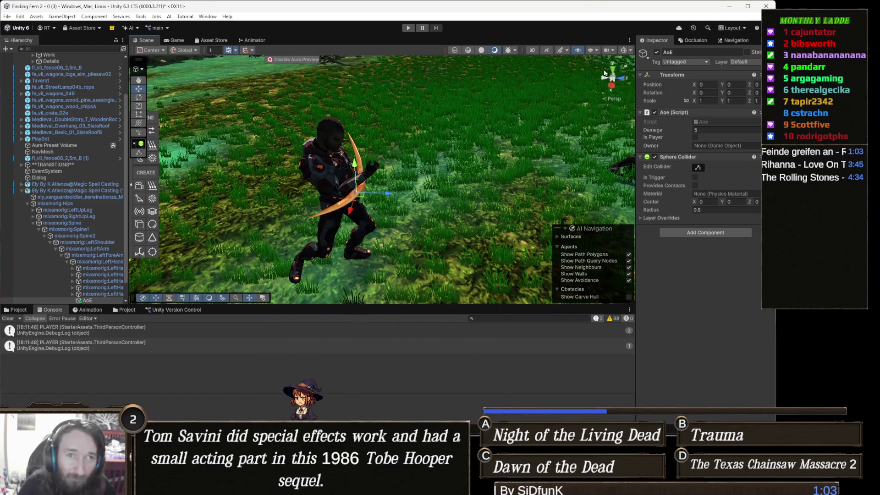
Show the collider bounds and set the AoE Sphere Collider's Radius to 0.2
{"action": "left_click", "coordinate": [699, 168]}
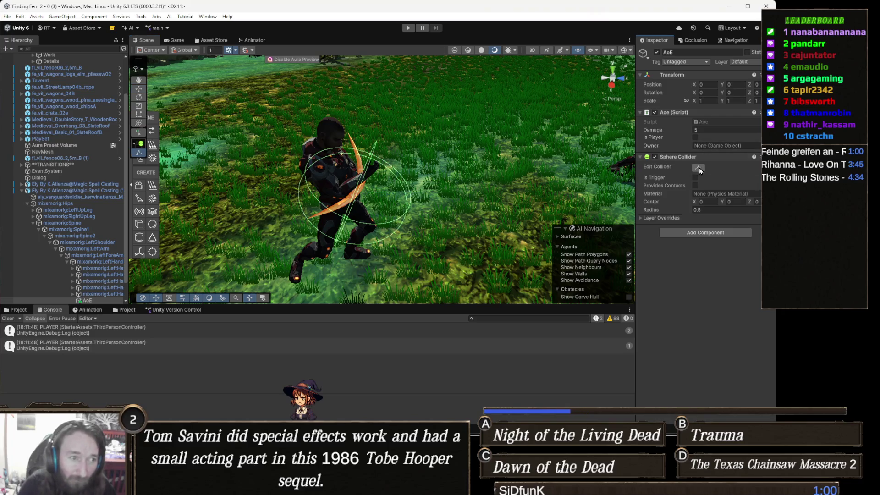
{"action": "left_click", "coordinate": [716, 210]}
{"action": "type", "text": "0.1"}
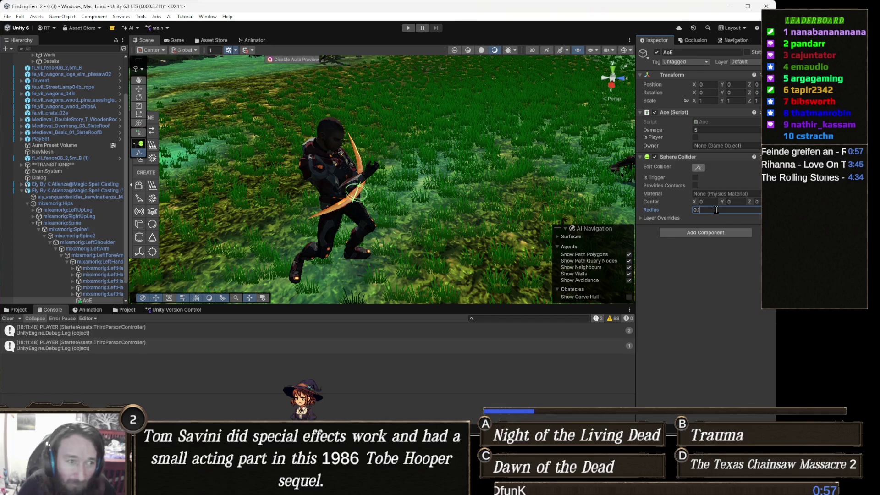
{"action": "key", "text": "BackSpace"}
{"action": "type", "text": "2"}
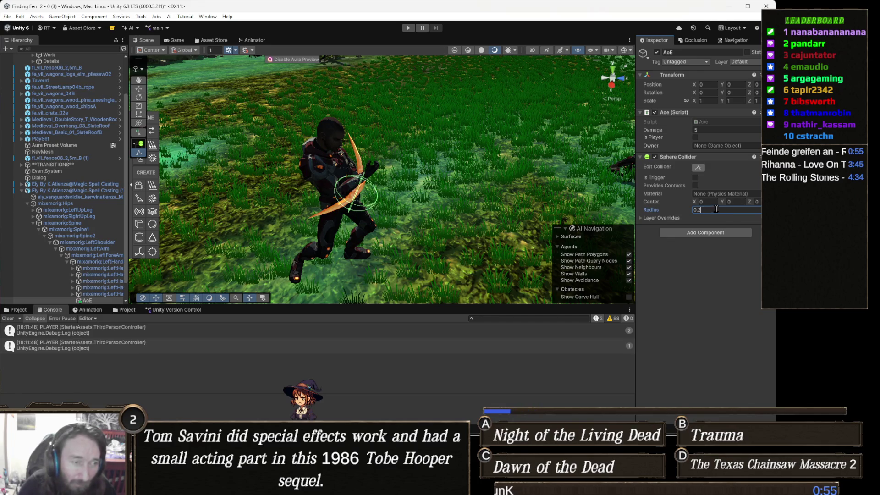
{"action": "left_click", "coordinate": [713, 283]}
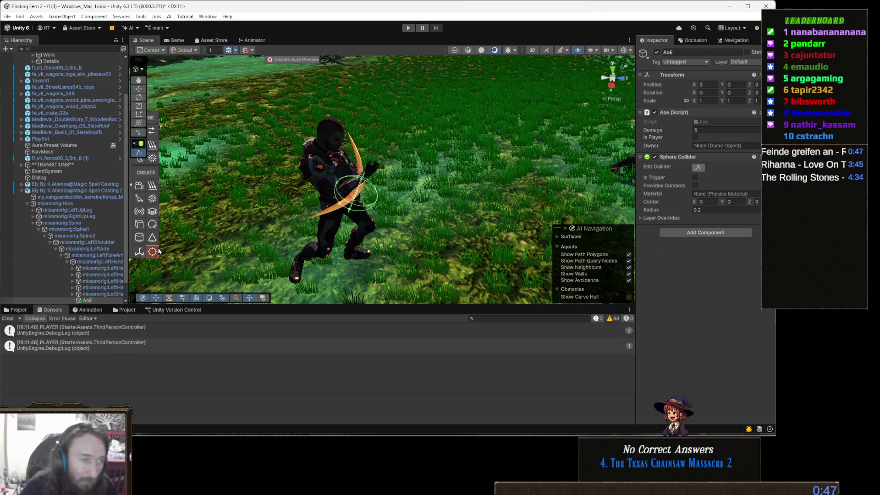
{"action": "scroll", "coordinate": [100, 270], "scroll_direction": "down", "scroll_amount": 2}
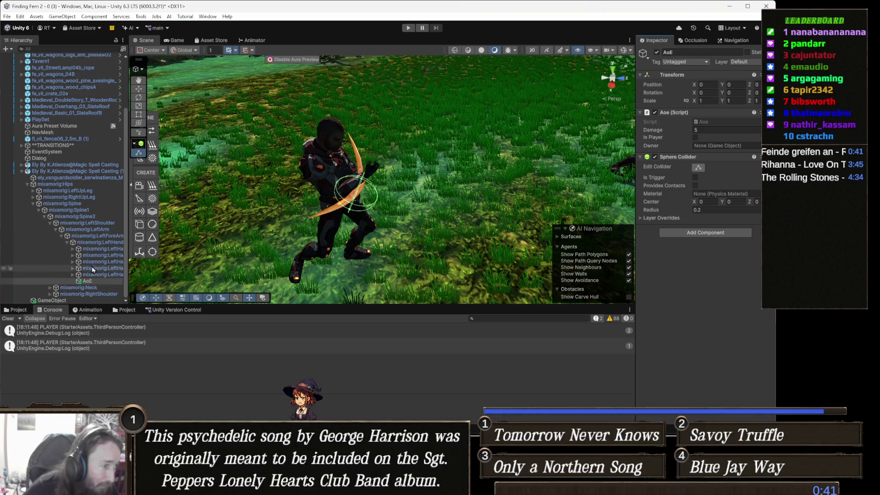
From mixamorig:Neck, expand RightShoulder, RightArm and RightForeArm down to mixamorig:RightHand
{"action": "left_click", "coordinate": [109, 288]}
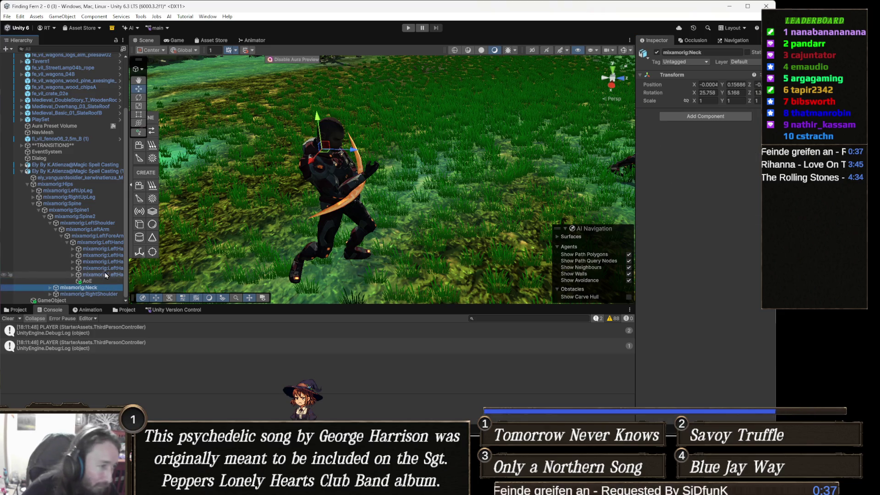
{"action": "key", "text": "Down"}
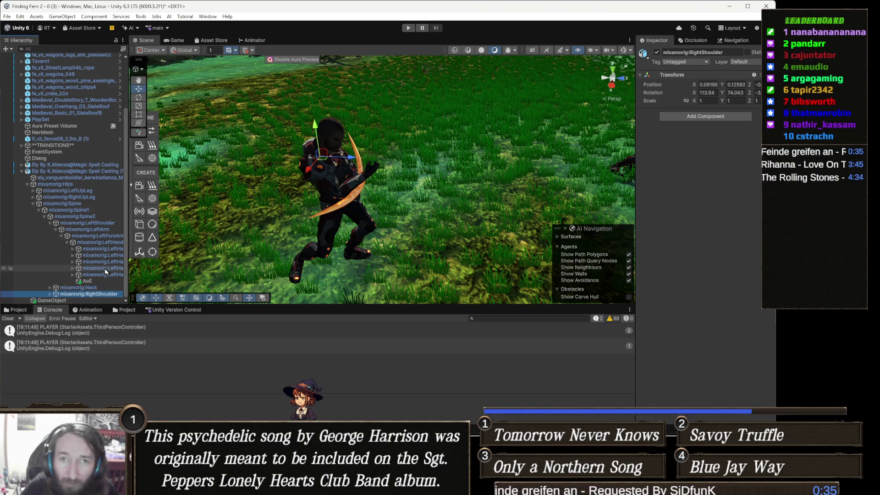
{"action": "key", "text": "Right"}
{"action": "key", "text": "Down"}
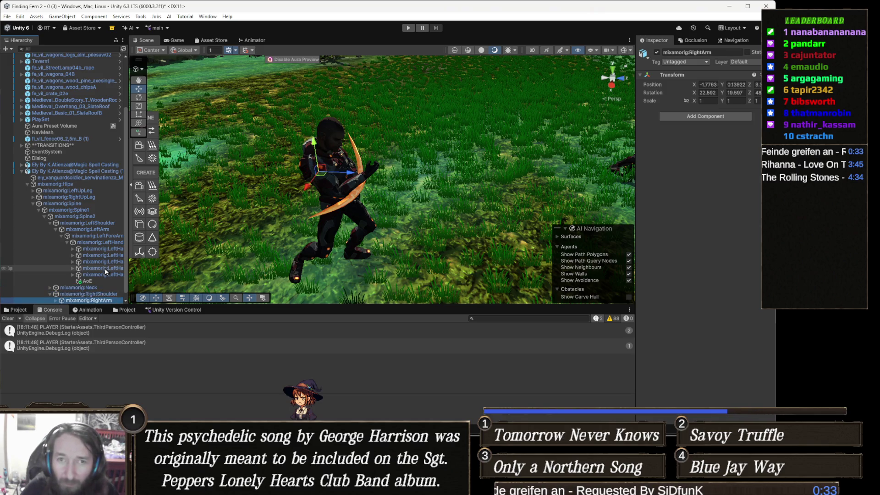
{"action": "key", "text": "Right"}
{"action": "key", "text": "Down"}
{"action": "key", "text": "Right"}
{"action": "key", "text": "Down"}
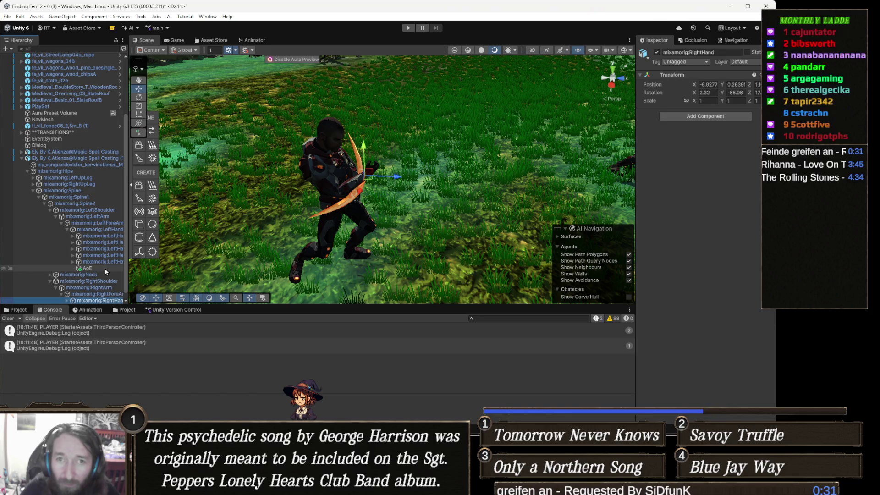
Paste a copy of the left hand's AoE hitbox under mixamorig:RightHandMiddle1 on the right hand
{"action": "key", "text": "Right"}
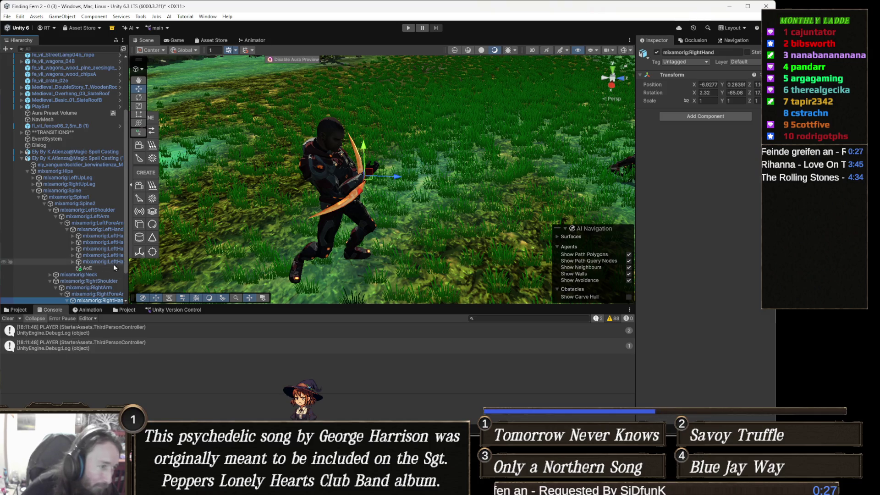
{"action": "left_click", "coordinate": [87, 269]}
{"action": "scroll", "coordinate": [101, 243], "scroll_direction": "down", "scroll_amount": 2}
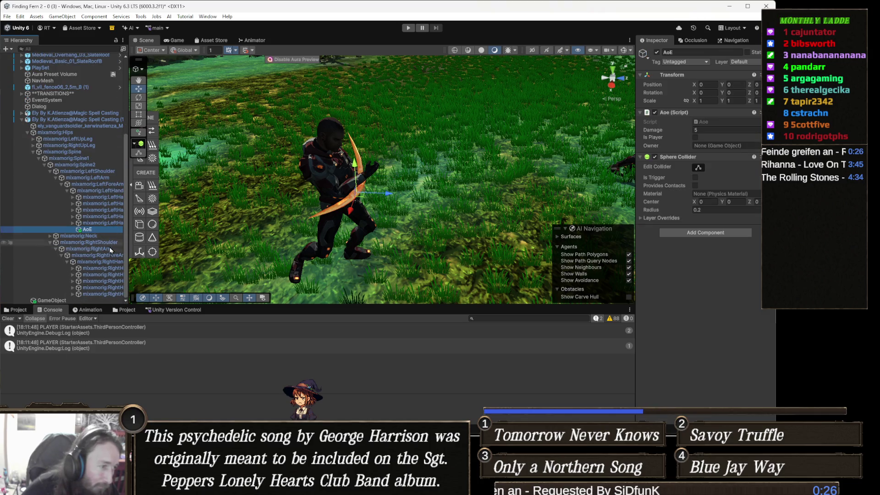
{"action": "left_click", "coordinate": [103, 275]}
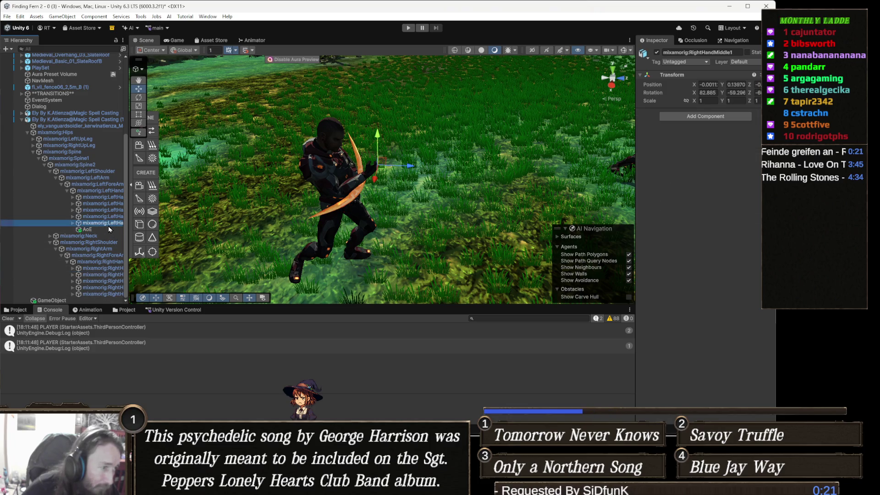
{"action": "key", "text": "ctrl+v"}
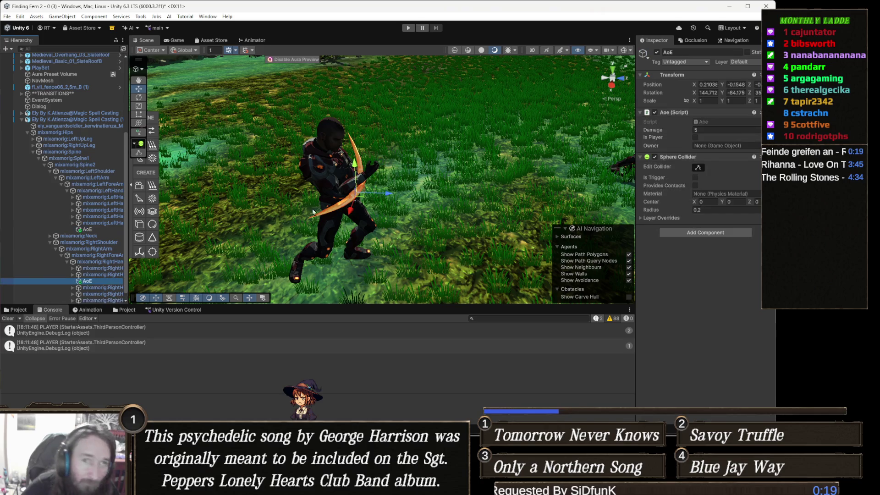
Set the copied AoE's Position and Rotation X, Y, Z all to 0, then select both AoE objects
{"action": "left_click", "coordinate": [709, 84]}
{"action": "type", "text": "0"}
{"action": "key", "text": "Tab"}
{"action": "type", "text": "0"}
{"action": "key", "text": "Tab"}
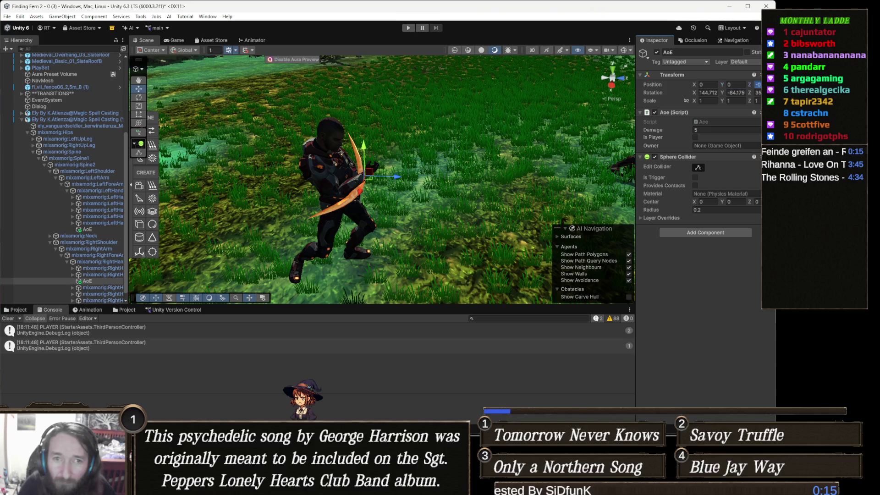
{"action": "type", "text": "0"}
{"action": "key", "text": "Tab"}
{"action": "type", "text": "0"}
{"action": "key", "text": "Tab"}
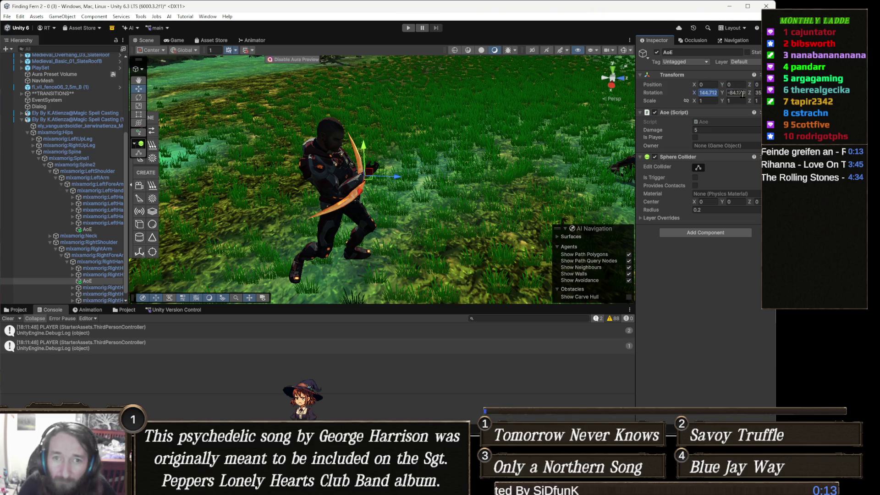
{"action": "type", "text": "0"}
{"action": "key", "text": "Tab"}
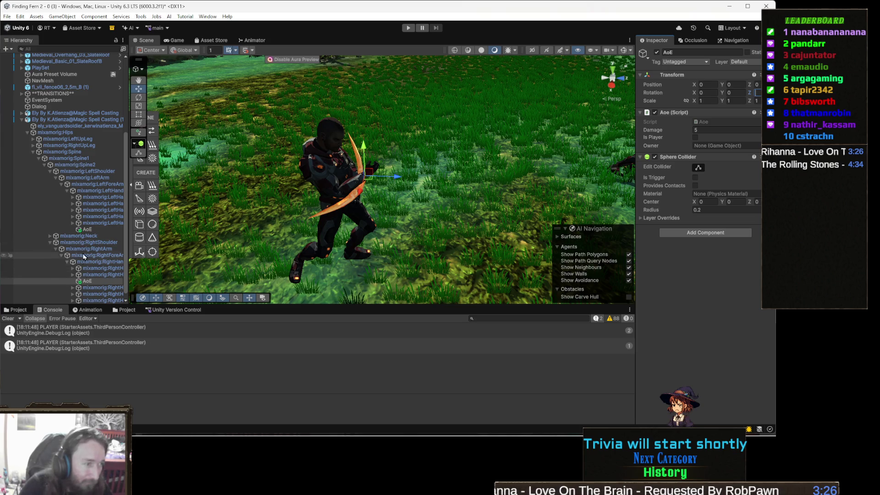
{"action": "left_click", "coordinate": [87, 229], "text": "ctrl"}
Deactivate both AoE hitboxes, preview the H_Punching Left clip, then bring up the Animator graph
{"action": "left_click", "coordinate": [657, 52]}
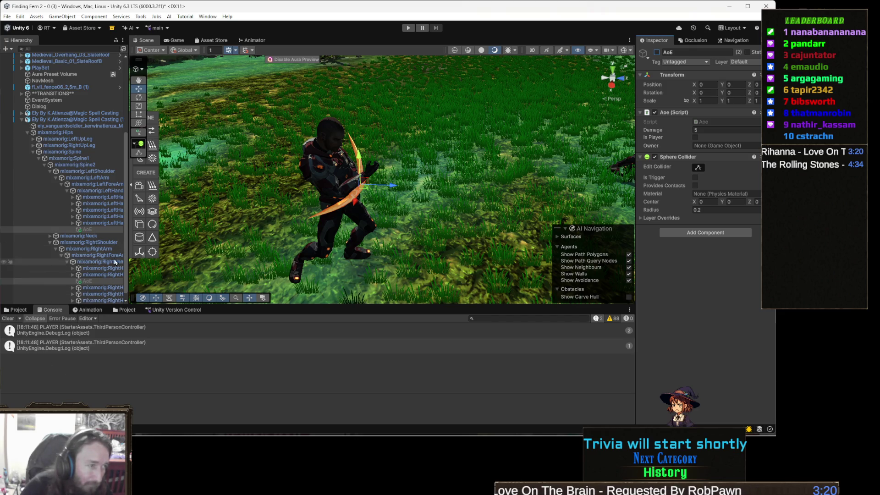
{"action": "left_click", "coordinate": [107, 228]}
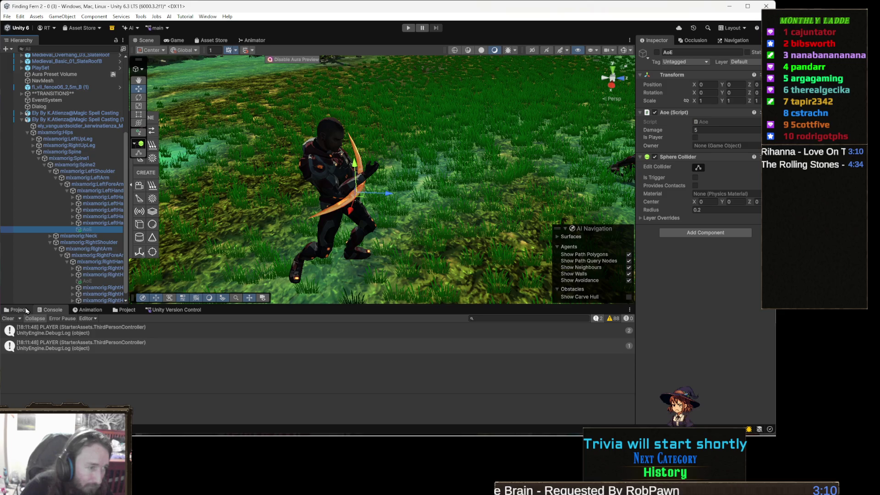
{"action": "left_click", "coordinate": [97, 313]}
{"action": "left_click", "coordinate": [50, 328]}
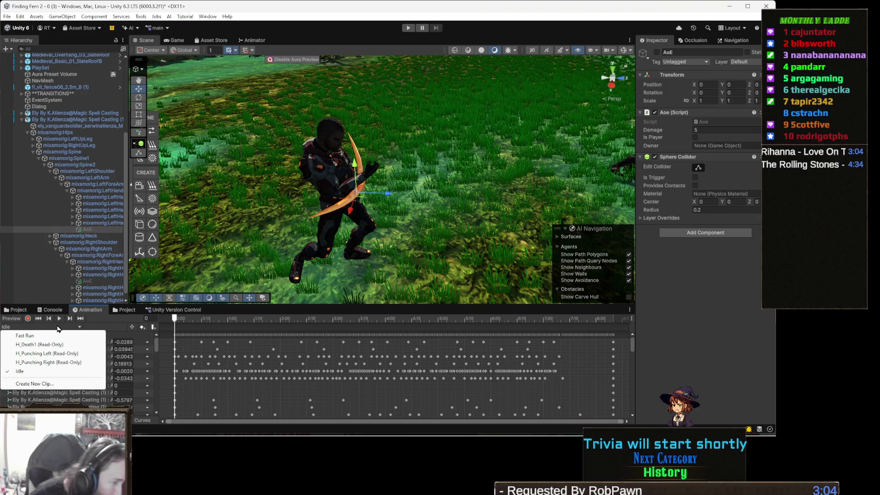
{"action": "left_click", "coordinate": [55, 353]}
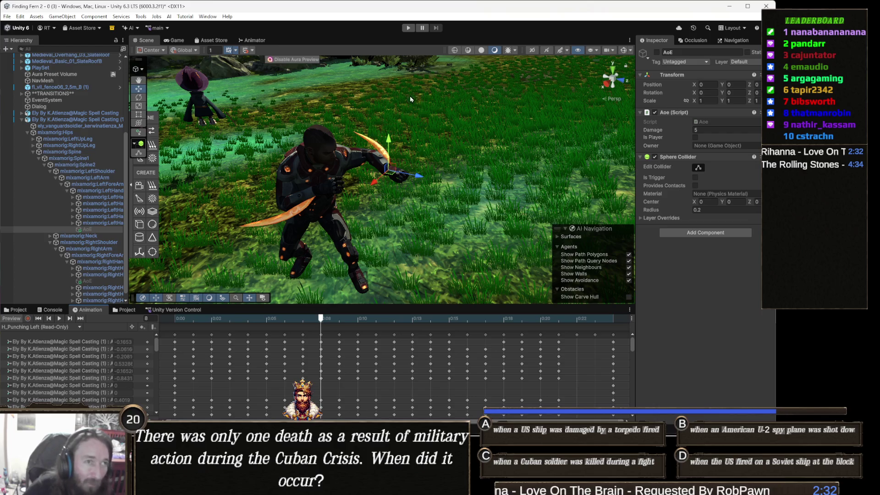
{"action": "left_click", "coordinate": [255, 41]}
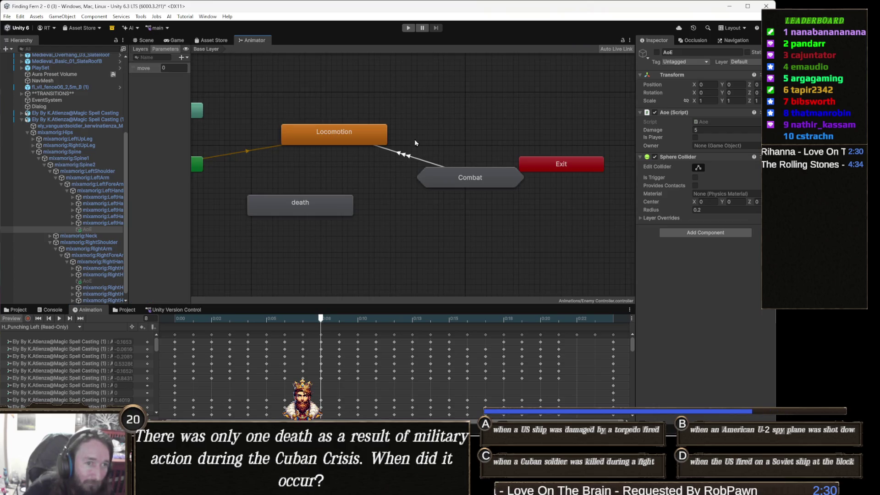
Enter the Combat sub-state machine and ping Attack1's H_Punching Left motion in the Attacks folder
{"action": "double_click", "coordinate": [460, 178]}
{"action": "left_click", "coordinate": [264, 128]}
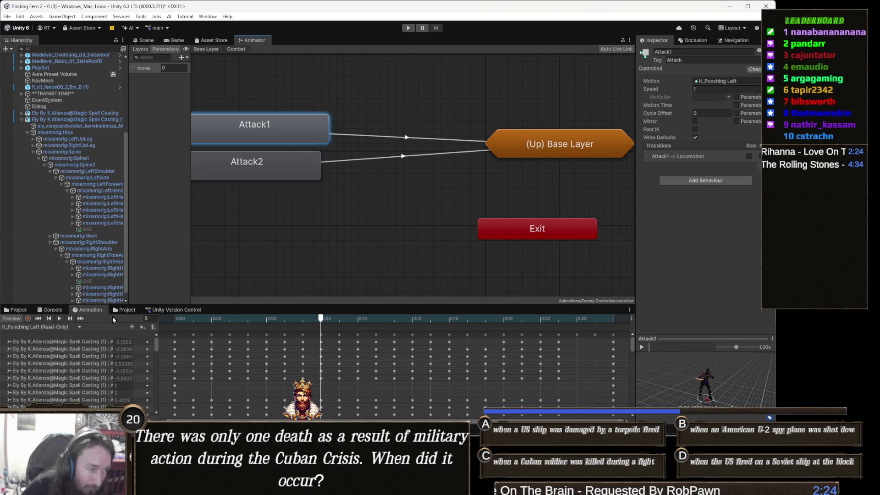
{"action": "left_click", "coordinate": [19, 310]}
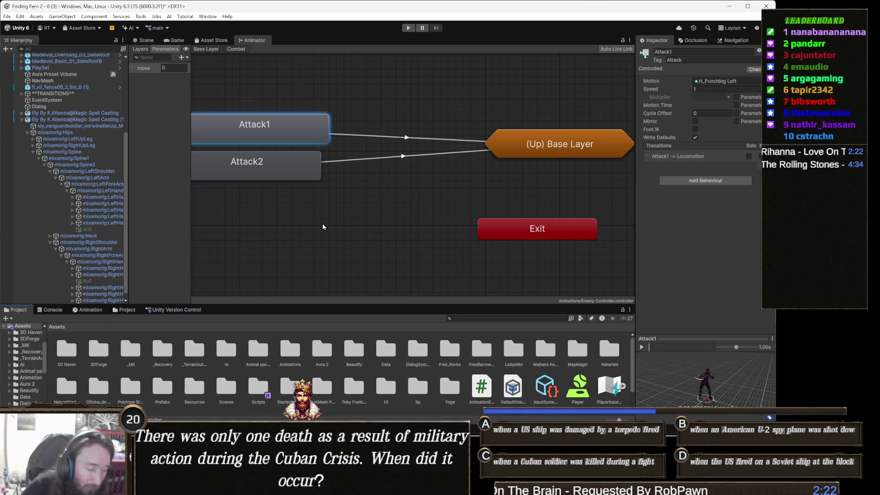
{"action": "left_click", "coordinate": [727, 81]}
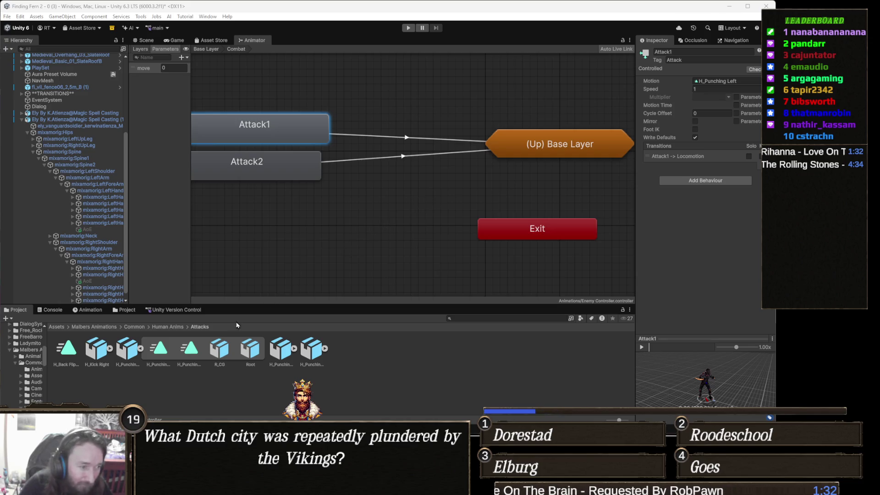
Duplicate the H_Punching Left clip out of its FBX into an editable copy with Ctrl+D
{"action": "left_click", "coordinate": [188, 349]}
{"action": "key", "text": "Left"}
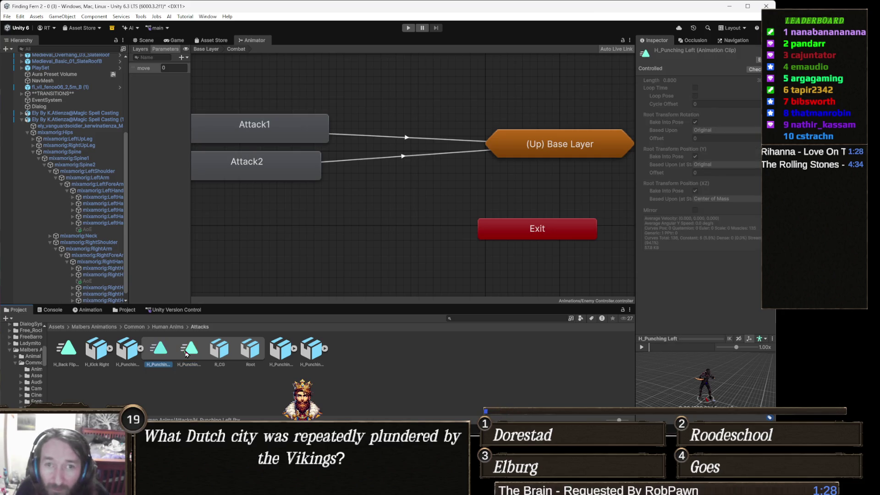
{"action": "left_click", "coordinate": [189, 349]}
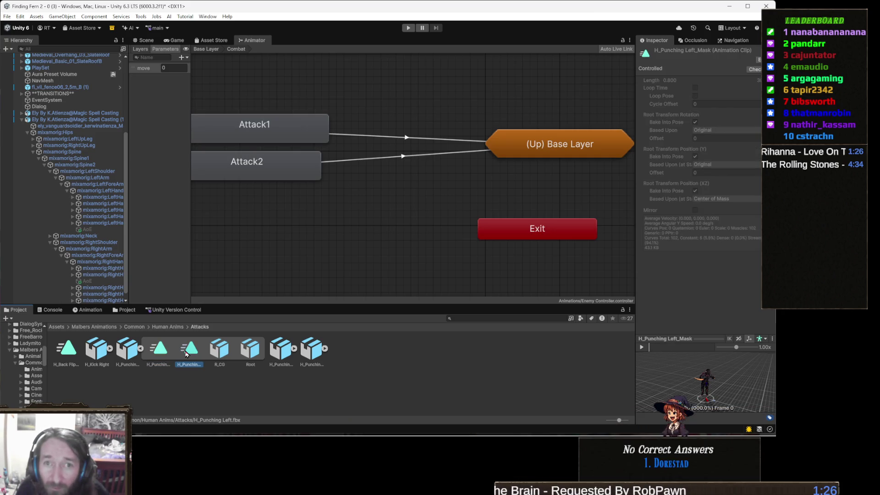
{"action": "key", "text": "Left"}
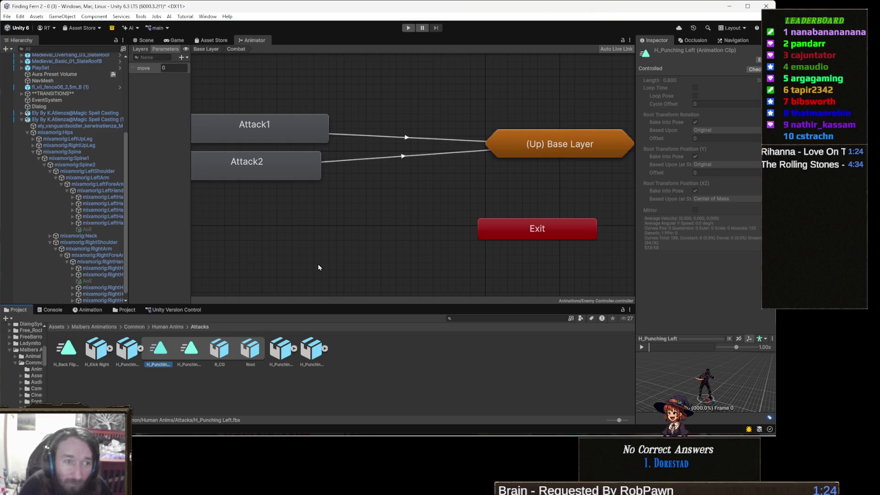
{"action": "key", "text": "ctrl+d"}
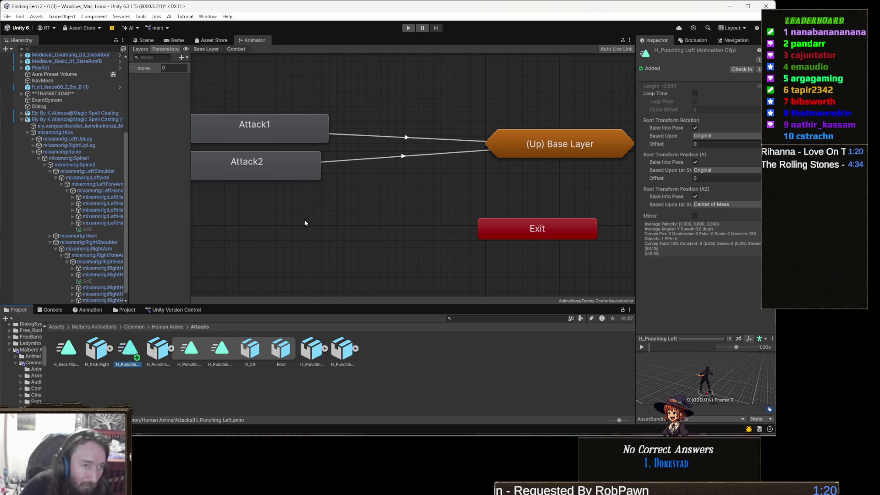
Locate Attack2's H_Punching Right clip, recheck both attack states' motions, and return to the Scene view
{"action": "left_click", "coordinate": [284, 178]}
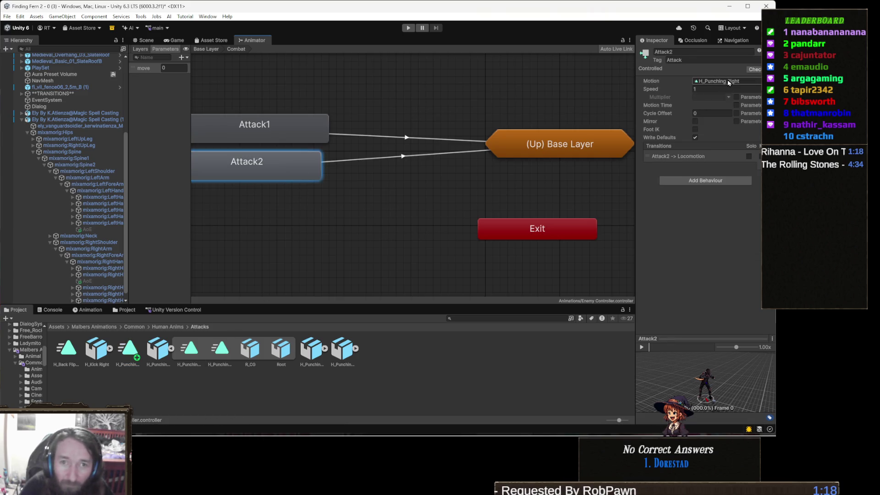
{"action": "left_click", "coordinate": [729, 82]}
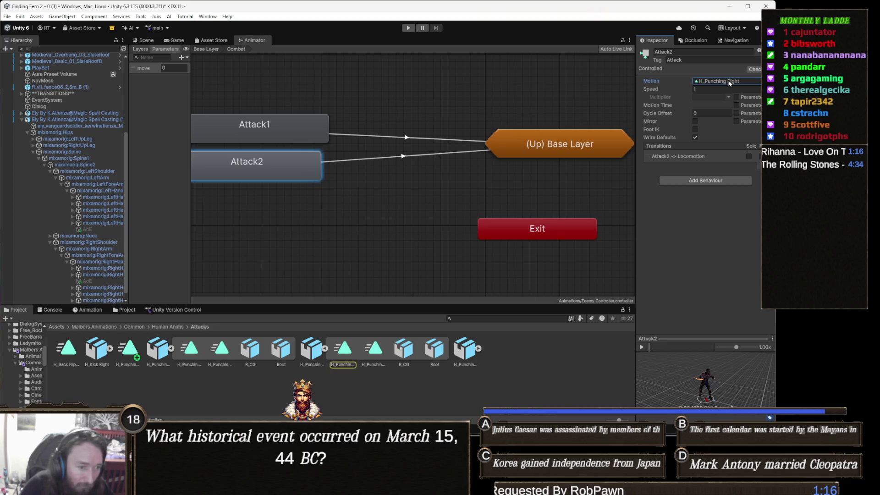
{"action": "left_click", "coordinate": [345, 350]}
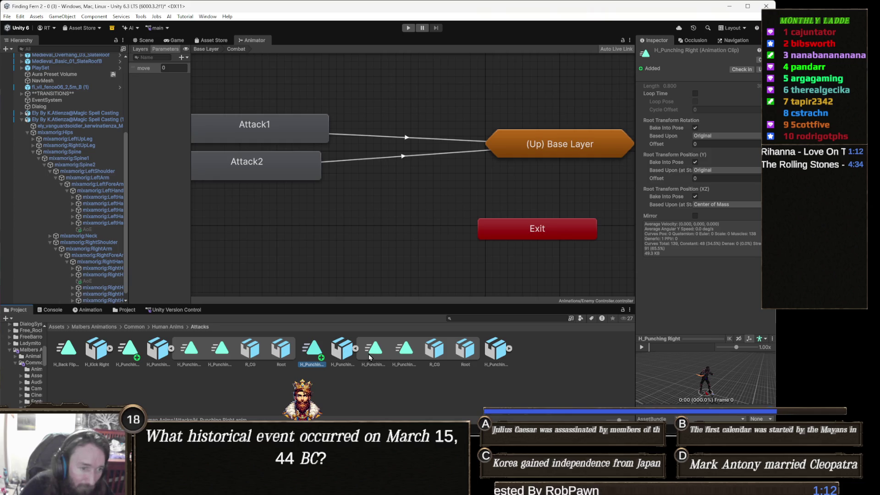
{"action": "left_click", "coordinate": [356, 349]}
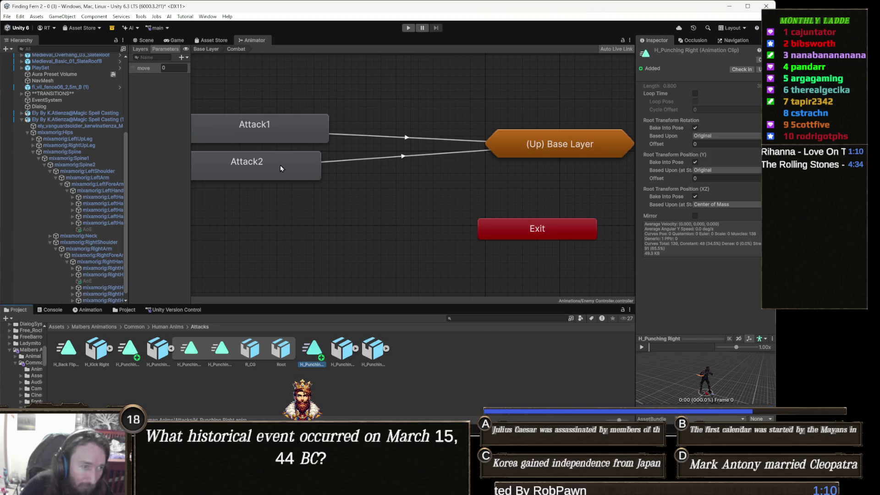
{"action": "left_click", "coordinate": [301, 174]}
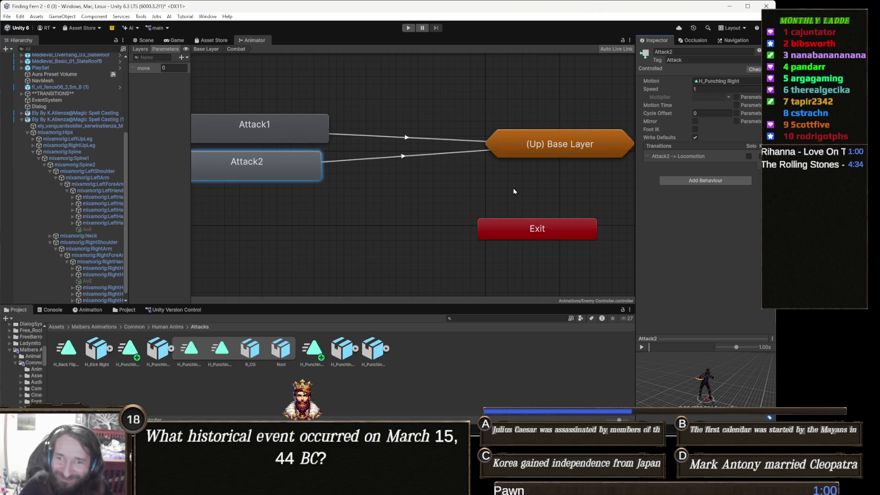
{"action": "left_click", "coordinate": [310, 134]}
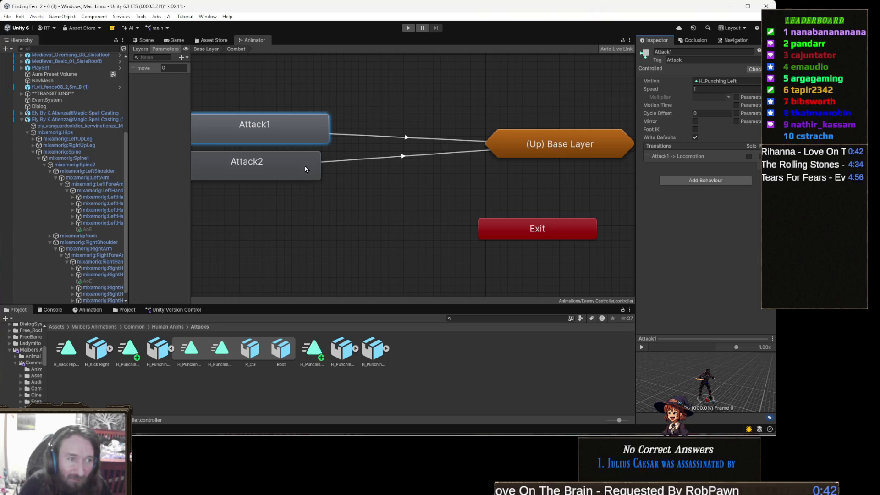
{"action": "left_click", "coordinate": [311, 175]}
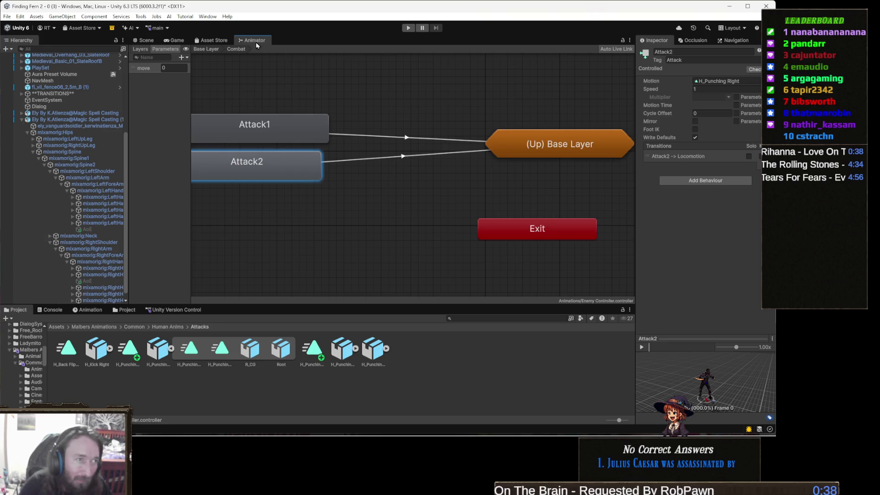
{"action": "left_click", "coordinate": [147, 41]}
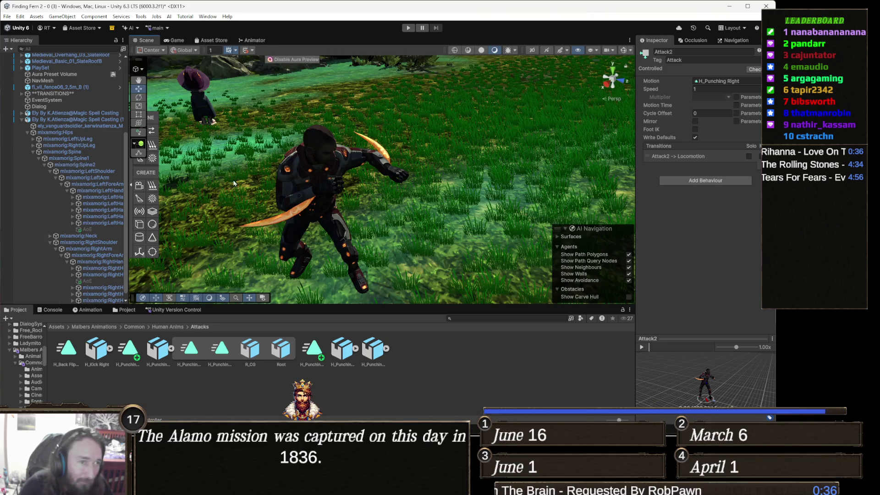
Select the AoE hitbox, scrub the Idle timeline to the hit moment, and enable recording
{"action": "left_click", "coordinate": [86, 312]}
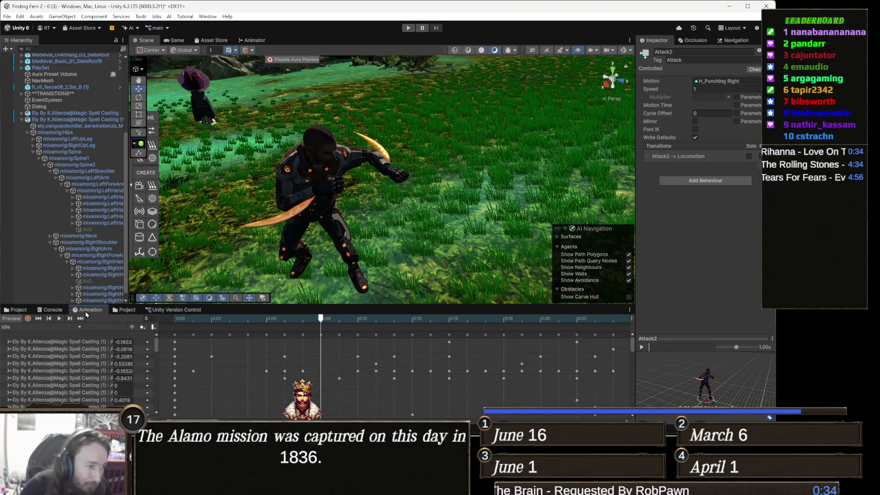
{"action": "left_click", "coordinate": [109, 231]}
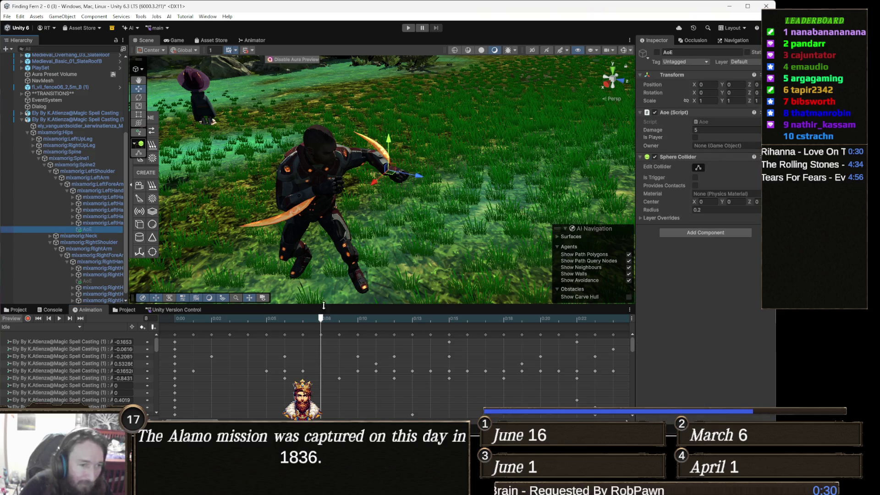
{"action": "left_click", "coordinate": [320, 320]}
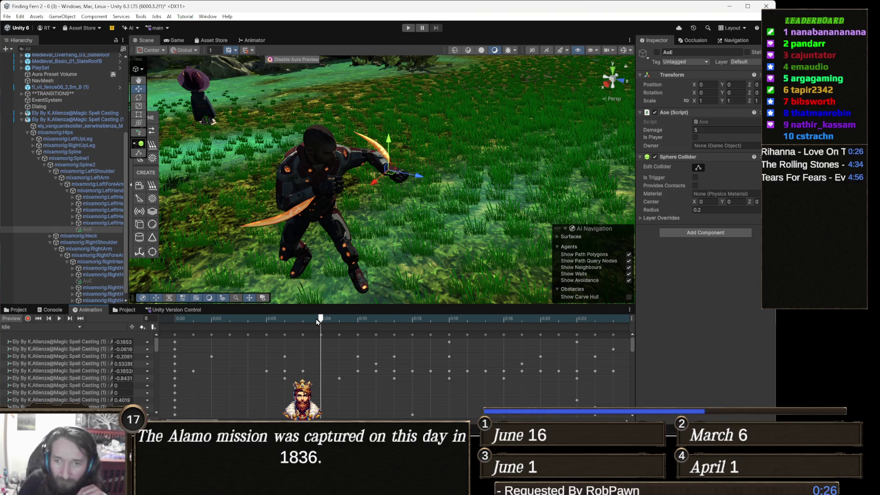
{"action": "mouse_move", "coordinate": [316, 321]}
{"action": "left_mouse_down"}
{"action": "mouse_move", "coordinate": [353, 321]}
{"action": "mouse_move", "coordinate": [280, 321]}
{"action": "mouse_move", "coordinate": [314, 329]}
{"action": "left_mouse_up"}
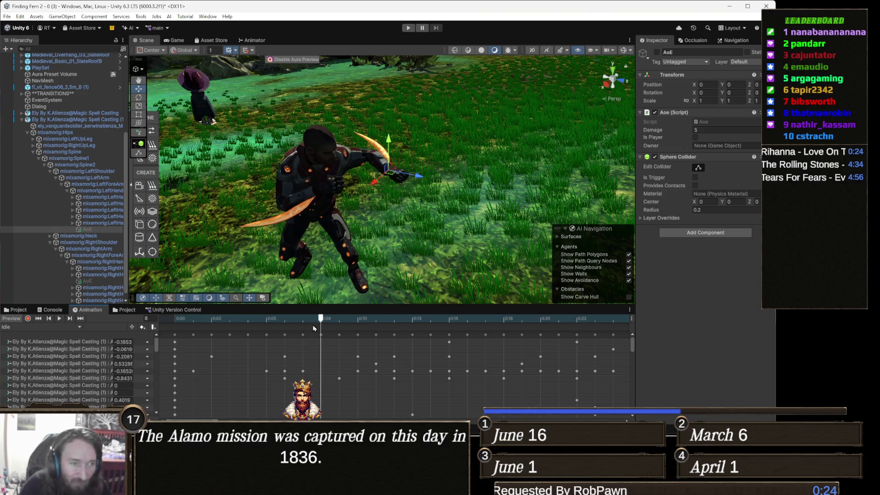
{"action": "left_click", "coordinate": [28, 319]}
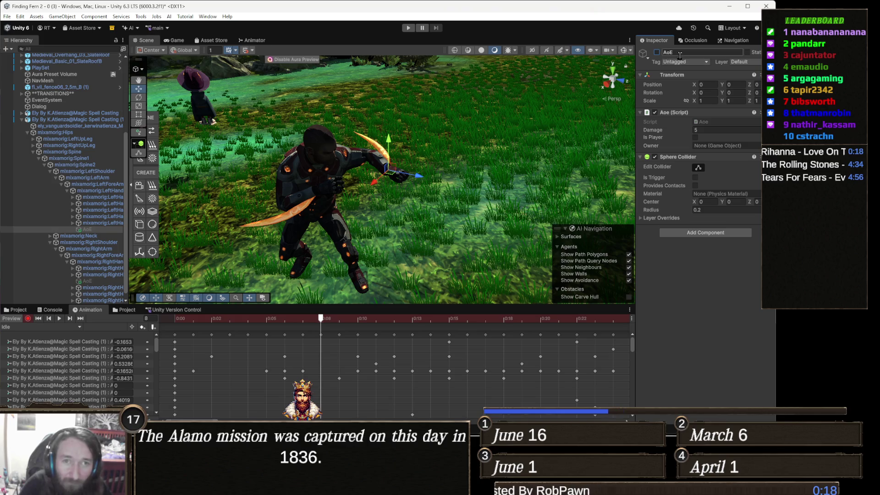
Key the AoE hitbox on, then off around frame 13, ending at frame 11 with it off
{"action": "left_click", "coordinate": [657, 53]}
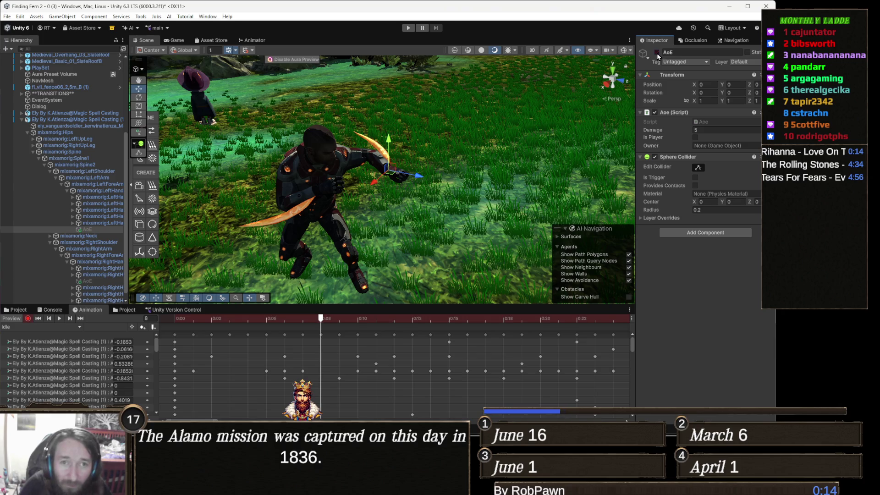
{"action": "left_click_drag", "start_coordinate": [375, 322], "coordinate": [414, 323]}
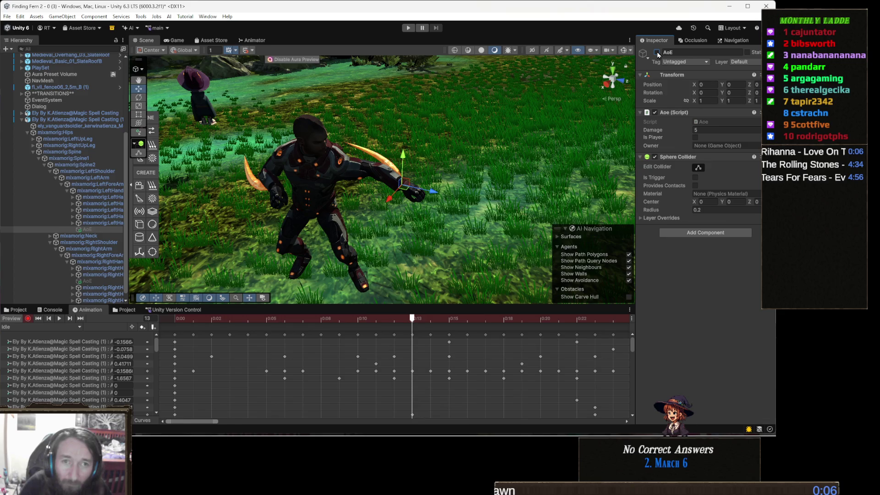
{"action": "left_click", "coordinate": [658, 53]}
{"action": "left_click", "coordinate": [657, 53]}
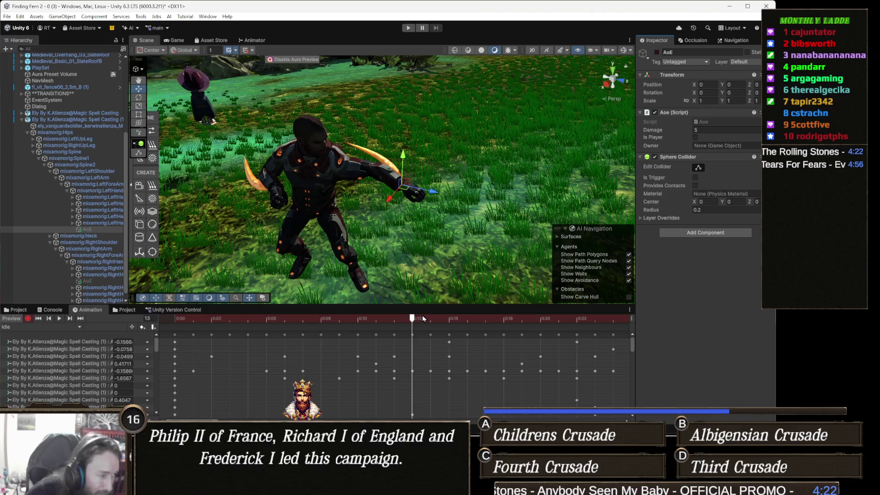
{"action": "mouse_move", "coordinate": [423, 318]}
{"action": "left_mouse_down"}
{"action": "mouse_move", "coordinate": [312, 321]}
{"action": "mouse_move", "coordinate": [459, 320]}
{"action": "mouse_move", "coordinate": [266, 319]}
{"action": "mouse_move", "coordinate": [358, 319]}
{"action": "left_mouse_up"}
{"action": "left_click", "coordinate": [27, 327]}
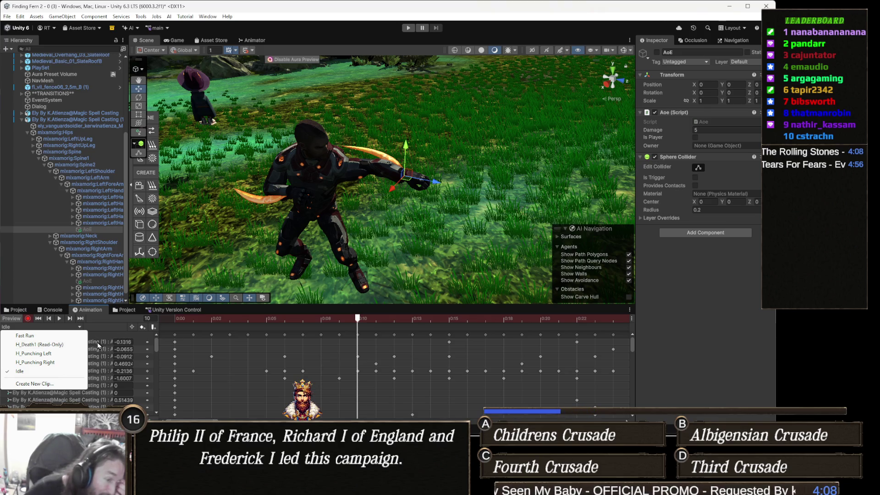
{"action": "left_click", "coordinate": [375, 318]}
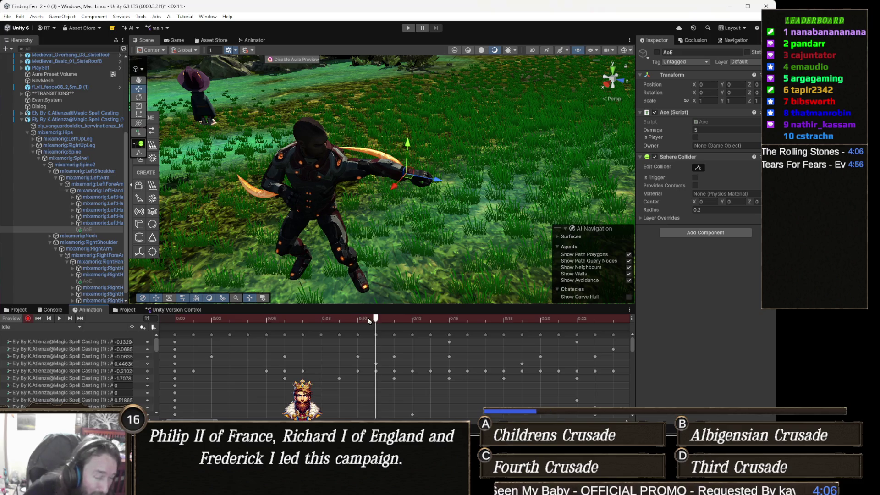
{"action": "scroll", "coordinate": [66, 381], "scroll_direction": "down", "scroll_amount": 5}
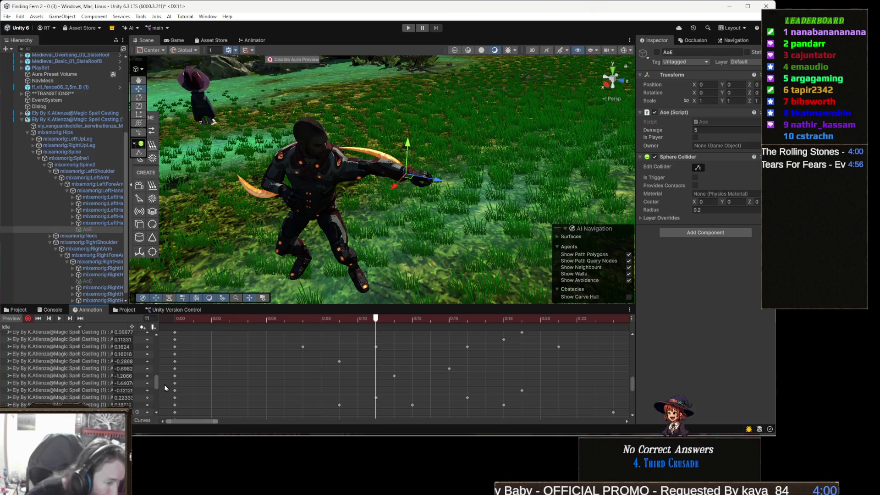
{"action": "scroll", "coordinate": [102, 390], "scroll_direction": "up", "scroll_amount": 8}
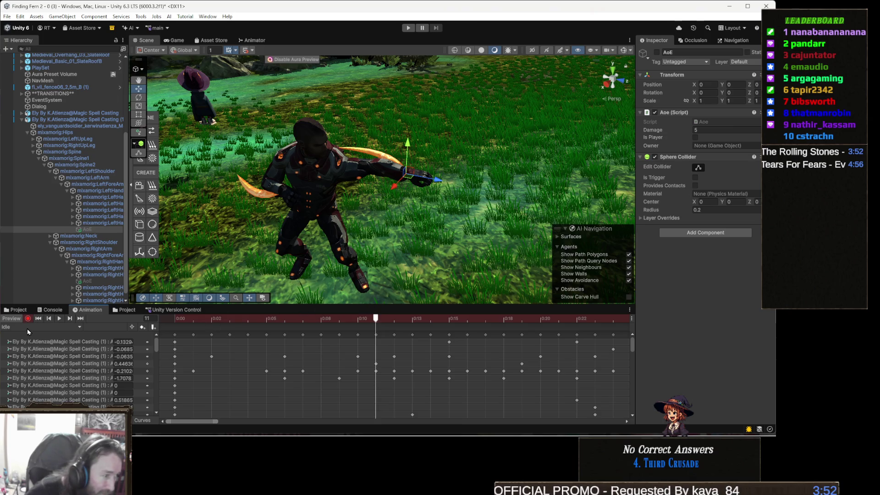
{"action": "left_click", "coordinate": [51, 327]}
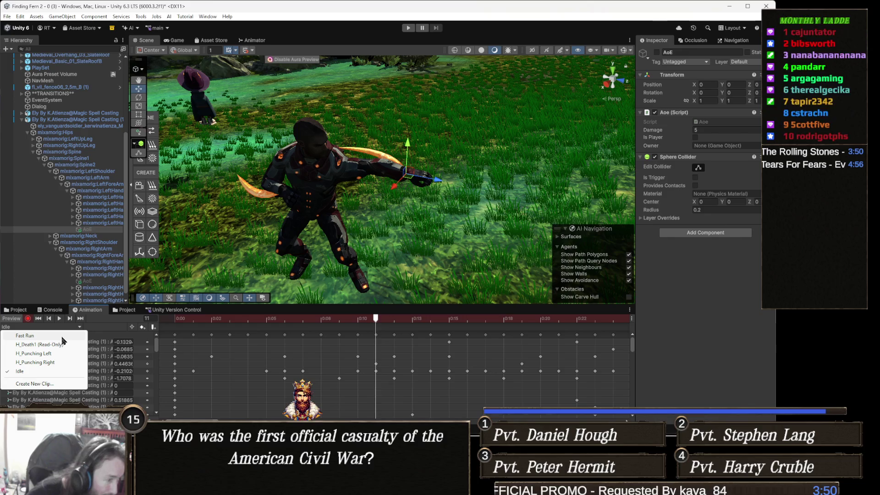
Scrub through the H_Punching Left and Idle clips to compare their frames
{"action": "left_click", "coordinate": [57, 354]}
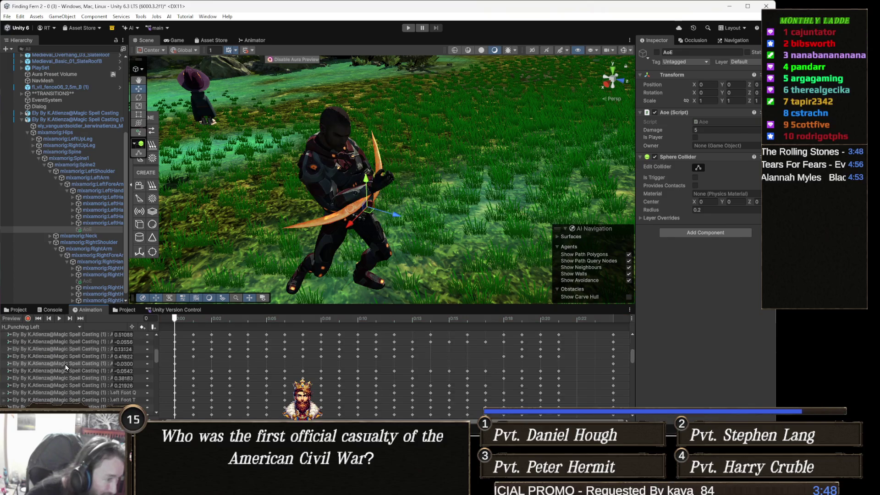
{"action": "scroll", "coordinate": [66, 365], "scroll_direction": "down", "scroll_amount": 3}
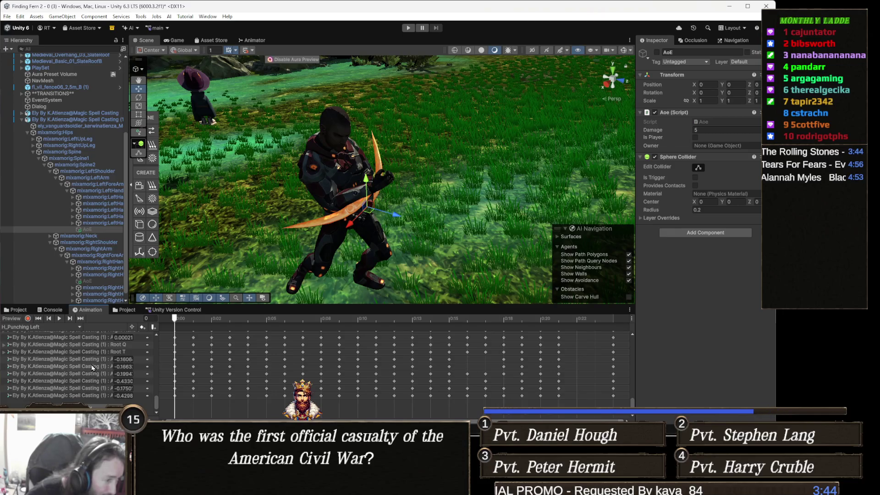
{"action": "scroll", "coordinate": [91, 369], "scroll_direction": "up", "scroll_amount": 10}
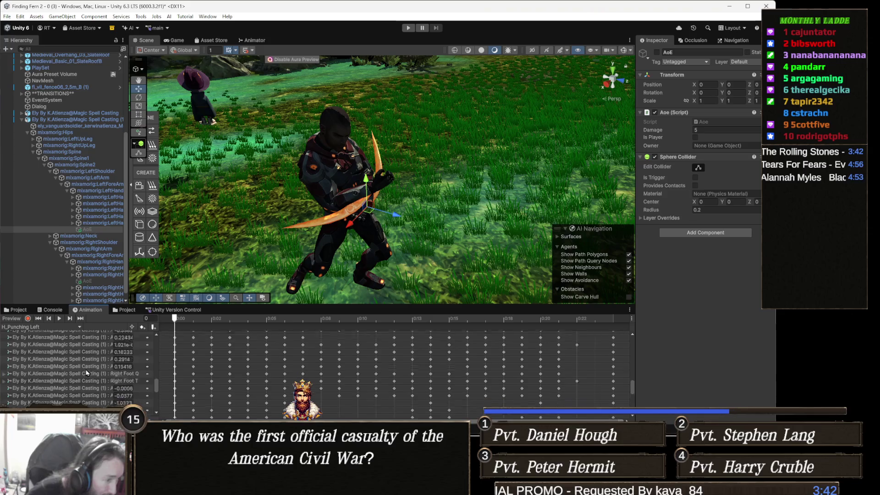
{"action": "left_click", "coordinate": [303, 318]}
{"action": "mouse_move", "coordinate": [306, 318]}
{"action": "left_mouse_down"}
{"action": "mouse_move", "coordinate": [340, 318]}
{"action": "mouse_move", "coordinate": [266, 318]}
{"action": "left_mouse_up"}
{"action": "left_click", "coordinate": [26, 327]}
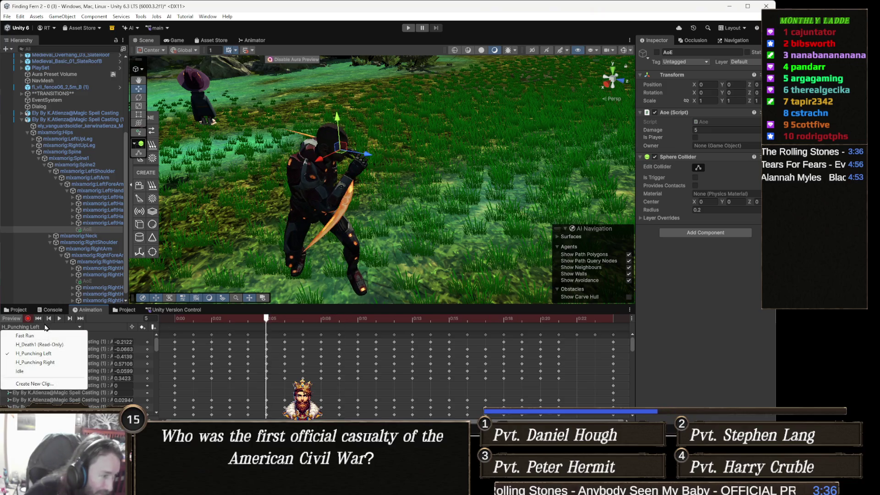
{"action": "left_click", "coordinate": [19, 371]}
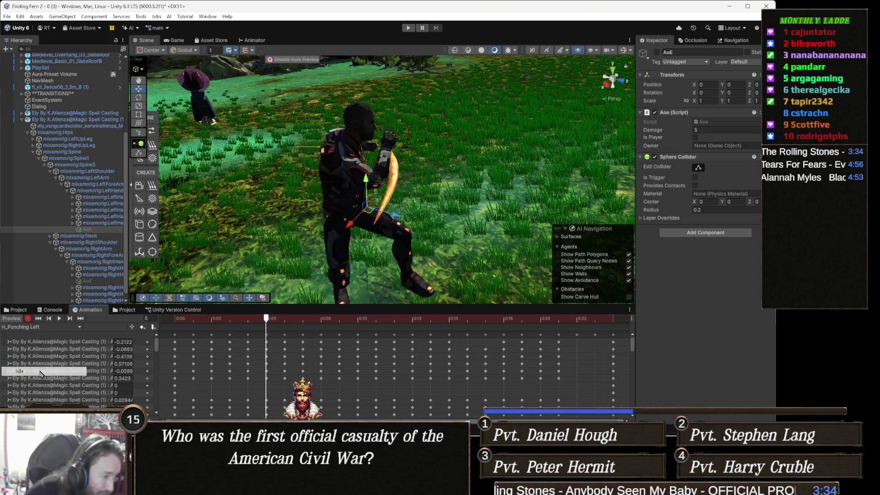
{"action": "left_click", "coordinate": [366, 318]}
{"action": "mouse_move", "coordinate": [395, 318]}
{"action": "left_mouse_down"}
{"action": "mouse_move", "coordinate": [257, 318]}
{"action": "mouse_move", "coordinate": [557, 319]}
{"action": "mouse_move", "coordinate": [174, 318]}
{"action": "mouse_move", "coordinate": [477, 314]}
{"action": "mouse_move", "coordinate": [206, 318]}
{"action": "left_mouse_up"}
On H_Punching Left with recording on, key the AoE hitbox active at frame 8
{"action": "left_click", "coordinate": [36, 328]}
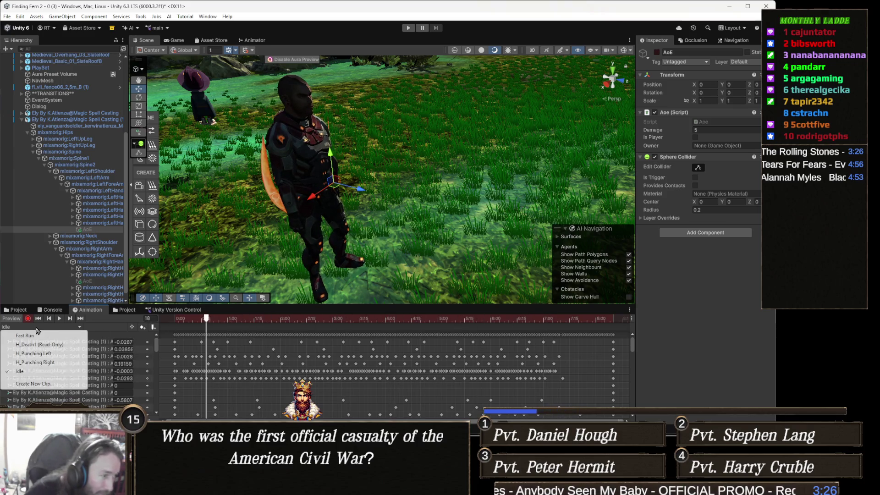
{"action": "left_click", "coordinate": [50, 353]}
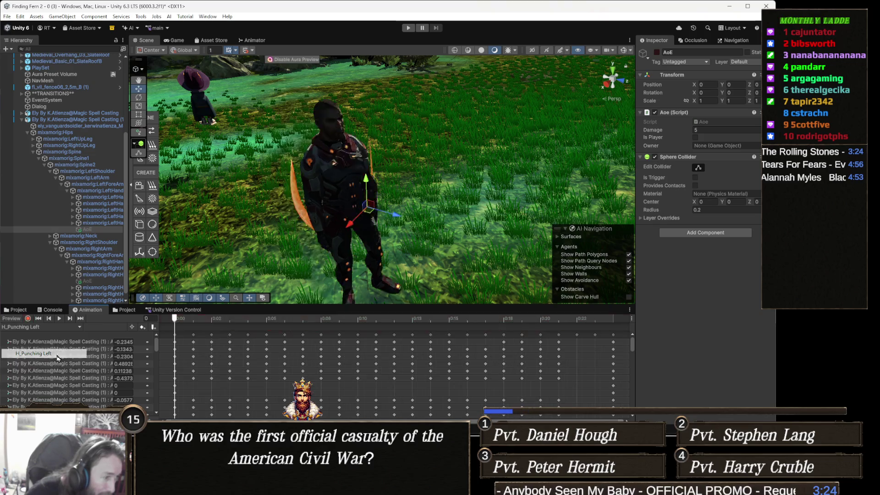
{"action": "mouse_move", "coordinate": [190, 319]}
{"action": "left_mouse_down"}
{"action": "mouse_move", "coordinate": [560, 320]}
{"action": "mouse_move", "coordinate": [230, 326]}
{"action": "left_mouse_up"}
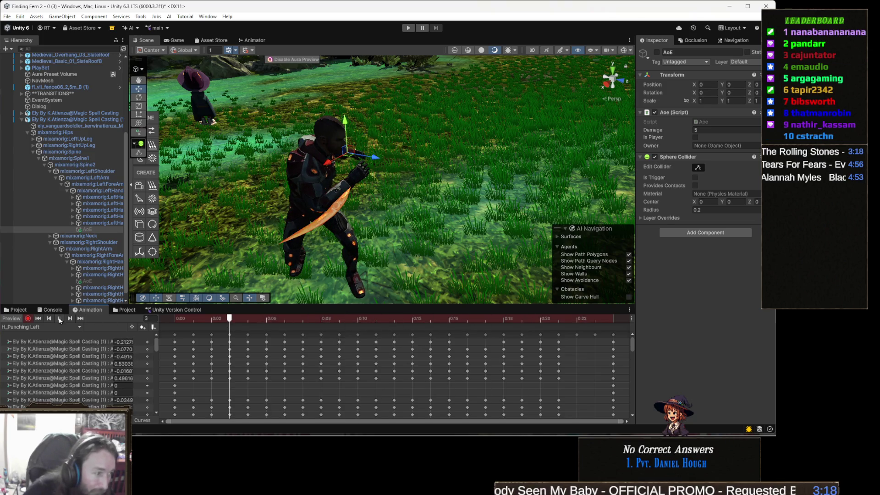
{"action": "left_click", "coordinate": [28, 318]}
{"action": "left_click", "coordinate": [28, 319]}
{"action": "left_click_drag", "start_coordinate": [249, 326], "coordinate": [321, 318]}
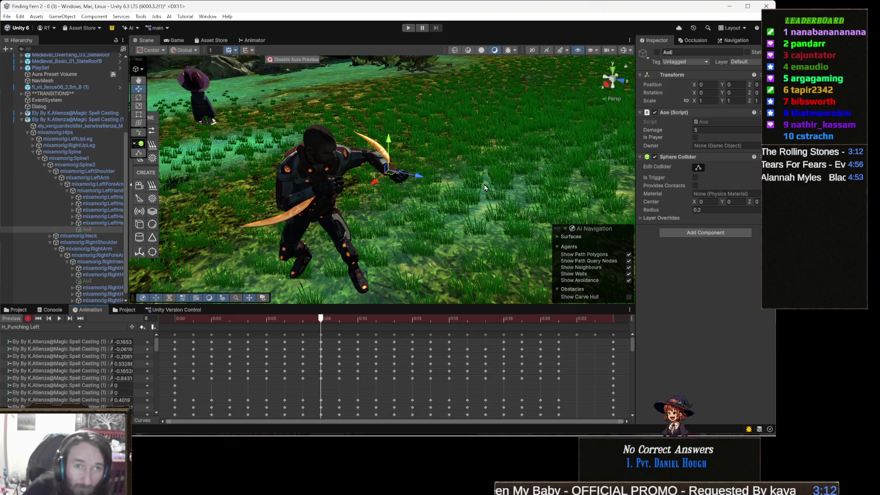
{"action": "left_click", "coordinate": [656, 52]}
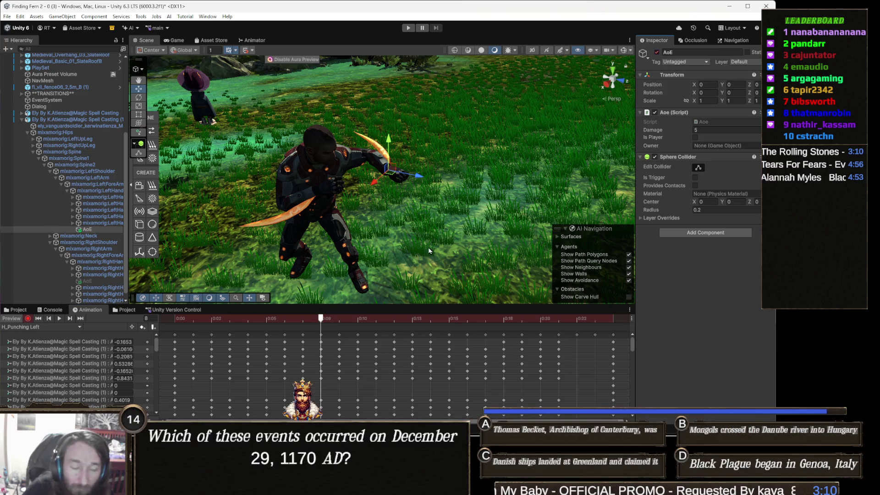
{"action": "mouse_move", "coordinate": [394, 318]}
{"action": "left_mouse_down"}
{"action": "mouse_move", "coordinate": [468, 318]}
{"action": "mouse_move", "coordinate": [394, 317]}
{"action": "mouse_move", "coordinate": [412, 317]}
{"action": "left_mouse_up"}
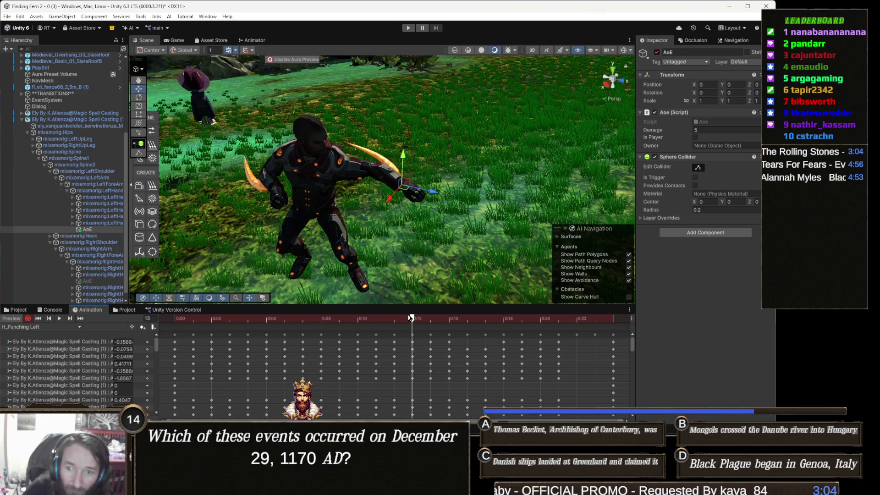
Keyframe the hand's AoE hitbox as inactive at frame 13 of H_Punching Left
{"action": "left_click", "coordinate": [657, 51]}
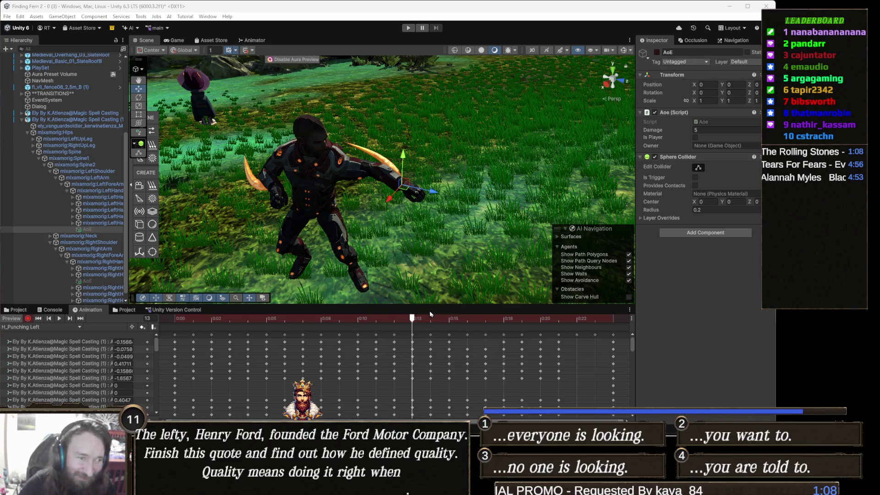
Switch the Animation window from H_Punching Left to the H_Punching Right clip
{"action": "mouse_move", "coordinate": [407, 324]}
{"action": "left_mouse_down"}
{"action": "mouse_move", "coordinate": [305, 324]}
{"action": "mouse_move", "coordinate": [430, 323]}
{"action": "left_mouse_up"}
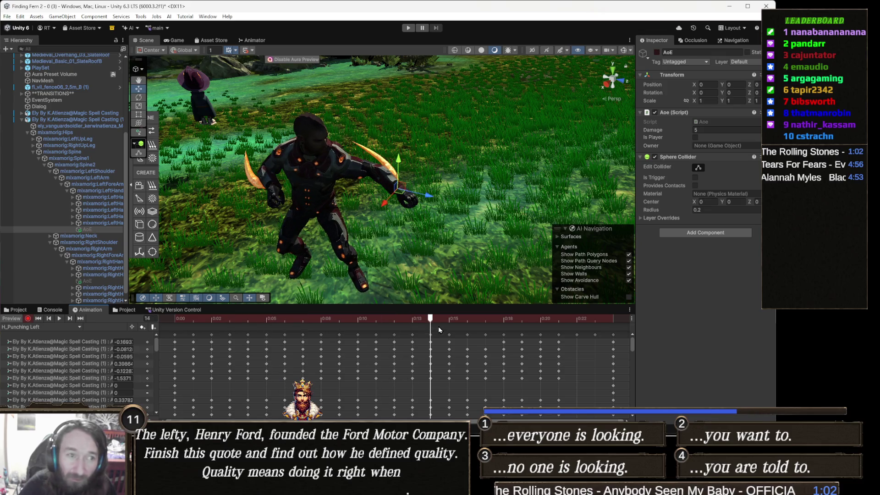
{"action": "left_click", "coordinate": [45, 327]}
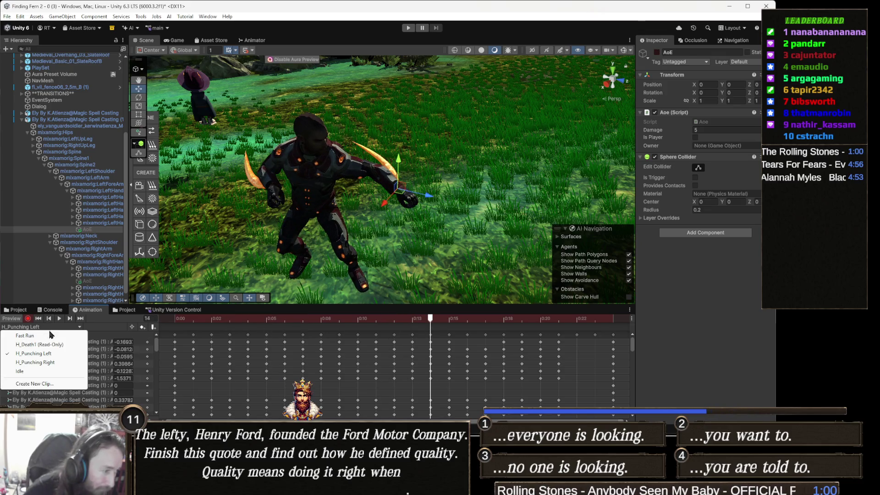
{"action": "left_click", "coordinate": [58, 363]}
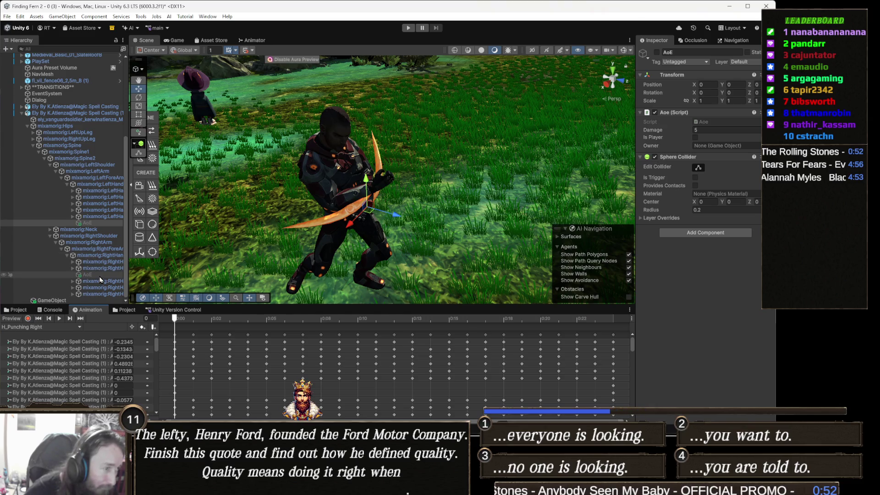
Key the right hand's AoE hitbox on at frame 6 and off at frame 12, then stop recording
{"action": "left_click", "coordinate": [265, 319]}
{"action": "mouse_move", "coordinate": [261, 319]}
{"action": "left_mouse_down"}
{"action": "mouse_move", "coordinate": [321, 319]}
{"action": "mouse_move", "coordinate": [284, 318]}
{"action": "left_mouse_up"}
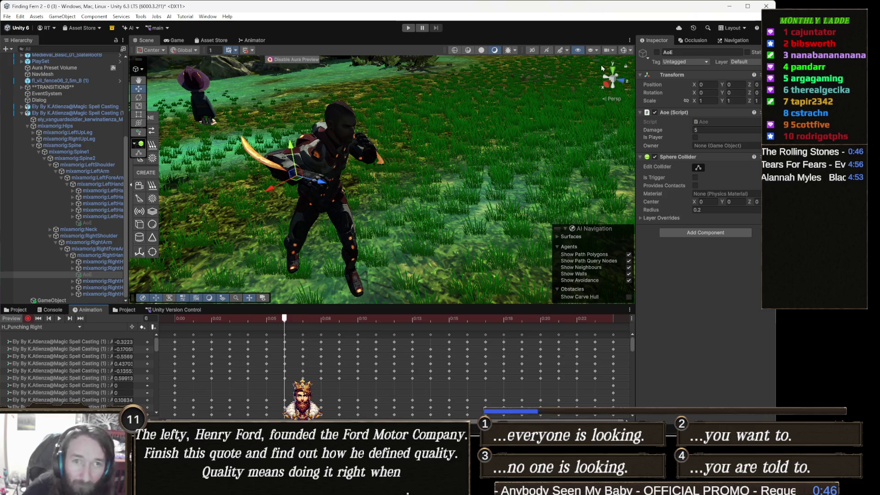
{"action": "left_click", "coordinate": [657, 52]}
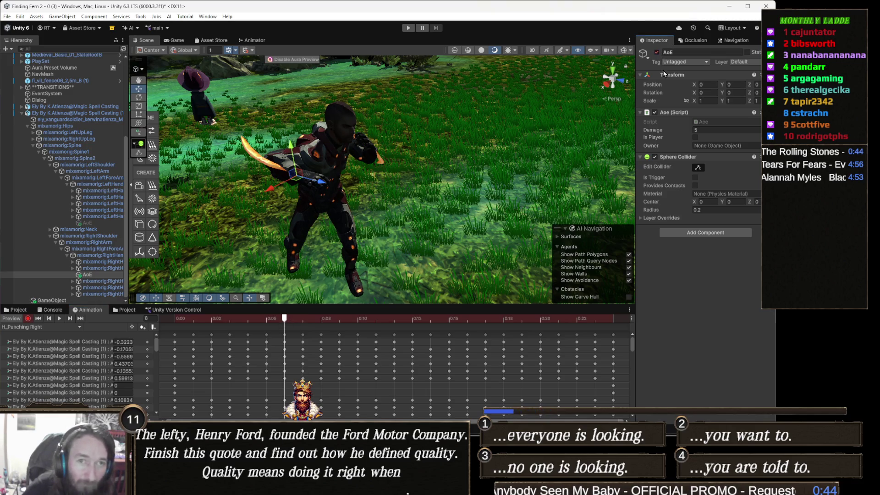
{"action": "left_click", "coordinate": [376, 318]}
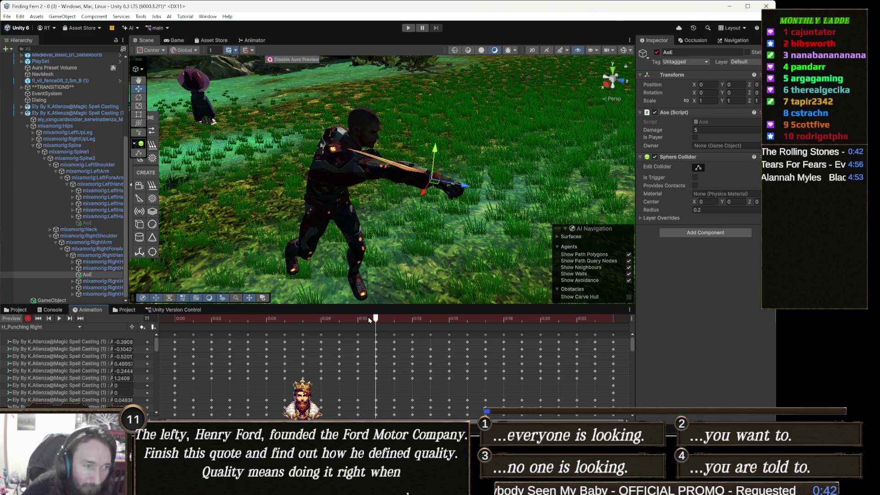
{"action": "left_click", "coordinate": [390, 320]}
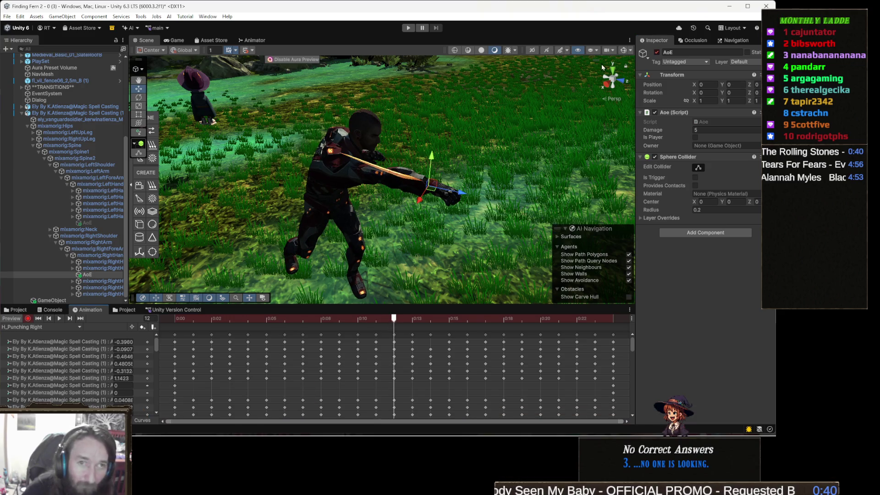
{"action": "left_click", "coordinate": [657, 53]}
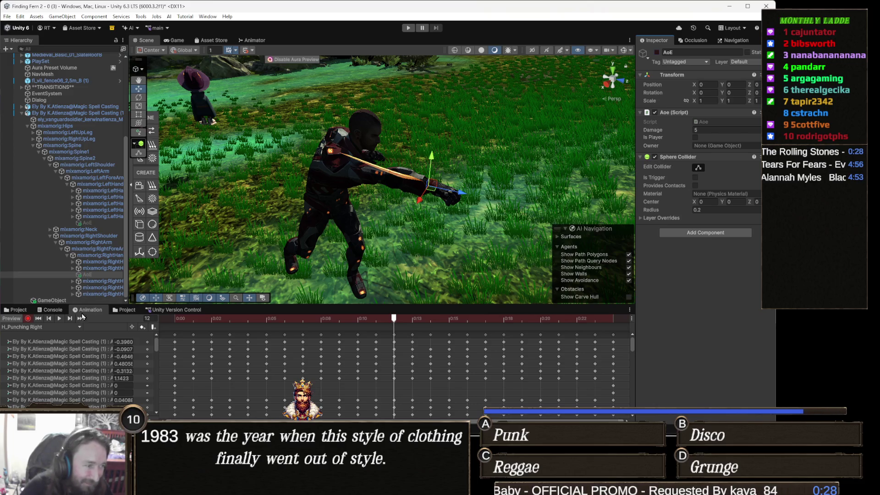
{"action": "left_click", "coordinate": [28, 319]}
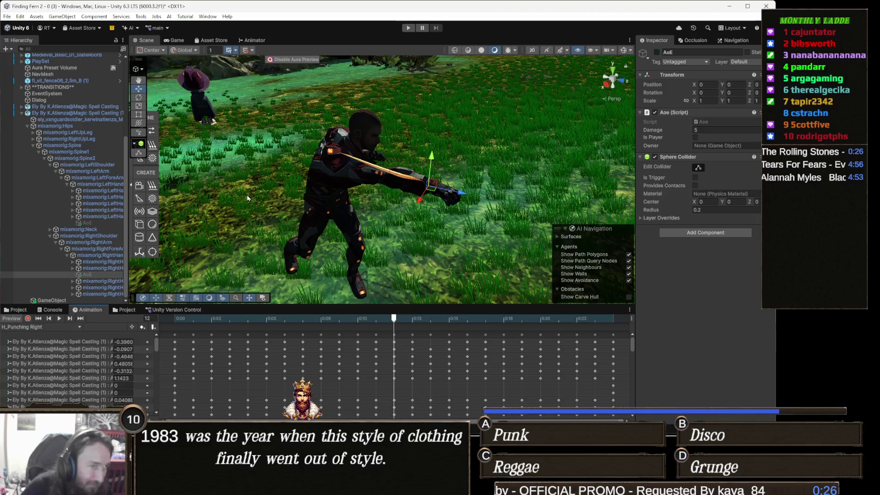
Select the enemy's root object and frame it in the Scene view
{"action": "left_click_drag", "start_coordinate": [246, 198], "coordinate": [294, 204]}
{"action": "left_click", "coordinate": [49, 107]}
{"action": "mouse_move", "coordinate": [356, 178]}
{"action": "left_mouse_down"}
{"action": "mouse_move", "coordinate": [307, 164]}
{"action": "mouse_move", "coordinate": [339, 206]}
{"action": "mouse_move", "coordinate": [388, 166]}
{"action": "mouse_move", "coordinate": [456, 182]}
{"action": "left_mouse_up"}
{"action": "key", "text": "e"}
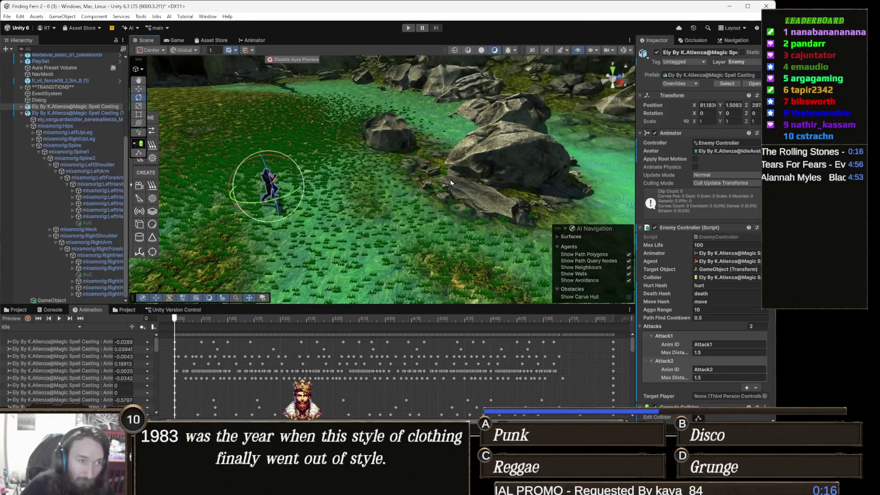
{"action": "key", "text": "w"}
{"action": "key", "text": "f"}
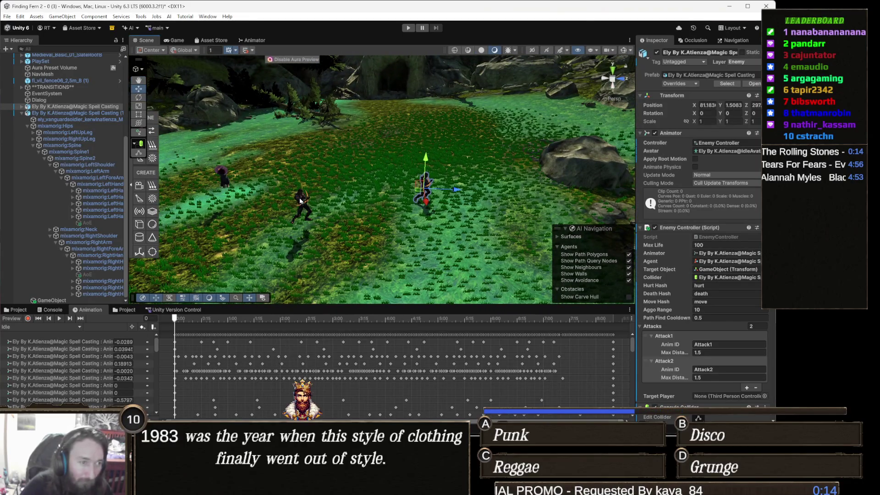
Duplicate the other enemy as Magic Spell Casting (2), move it right, and start Play mode
{"action": "left_click", "coordinate": [300, 201]}
{"action": "key", "text": "ctrl+d"}
{"action": "left_click_drag", "start_coordinate": [301, 214], "coordinate": [447, 207]}
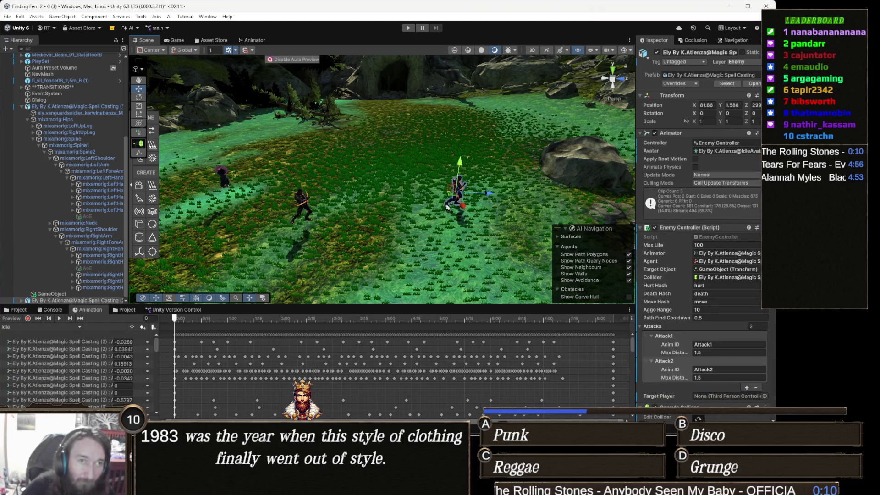
{"action": "left_click", "coordinate": [407, 29]}
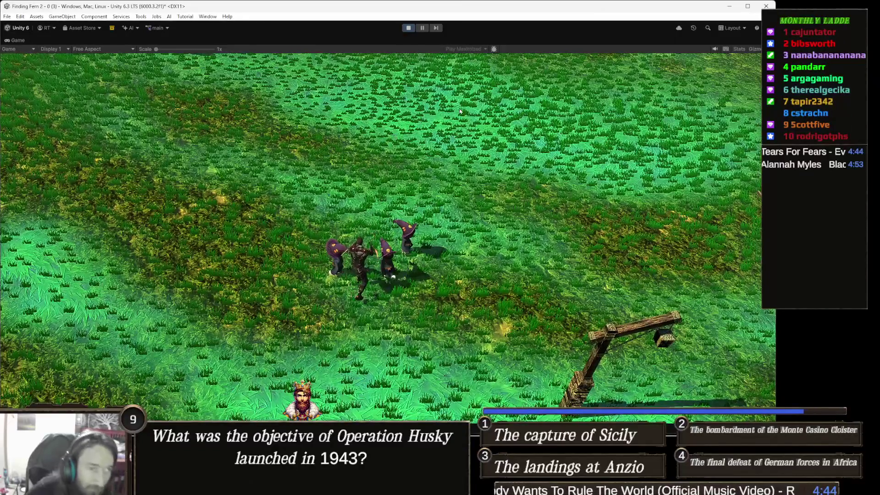
Stop Play mode and select both hands' AoE hitbox objects together
{"action": "left_click", "coordinate": [407, 30]}
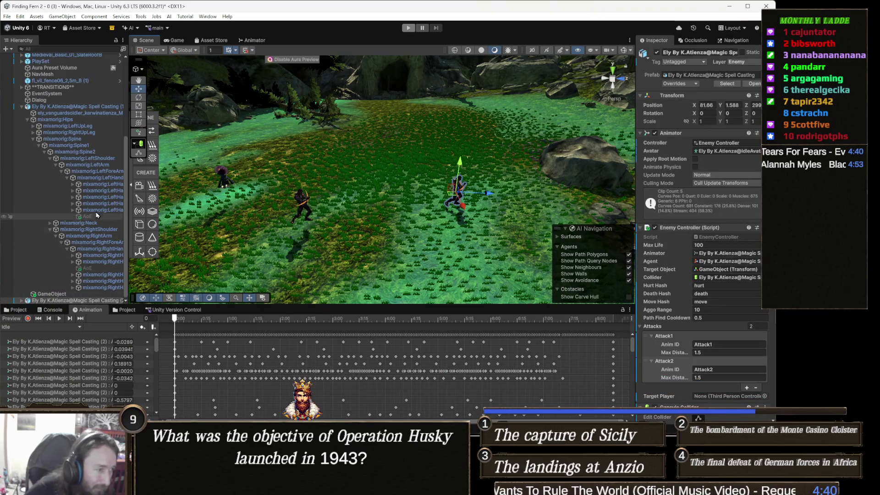
{"action": "left_click", "coordinate": [88, 217]}
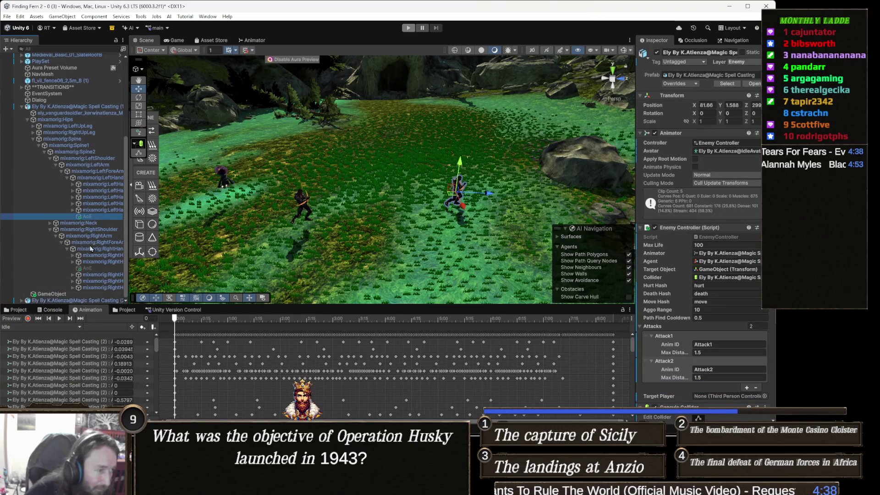
{"action": "left_click", "coordinate": [100, 270], "text": "ctrl"}
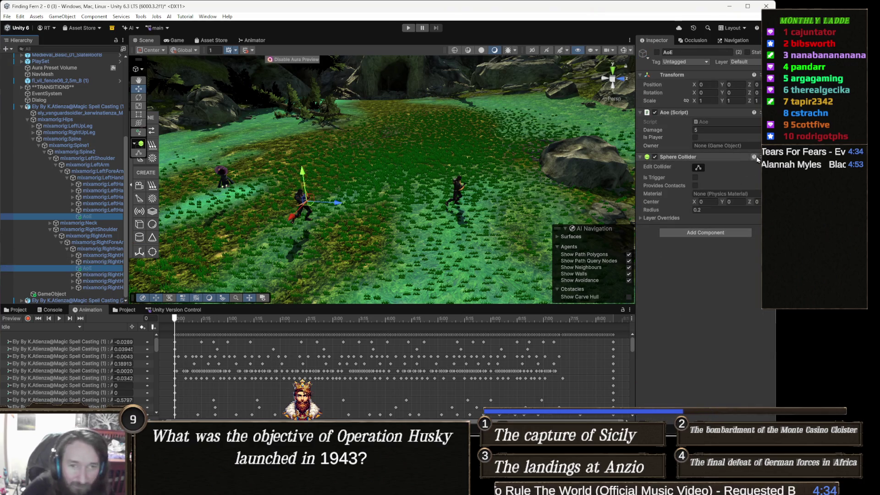
Add a Rigidbody to both AoE hitboxes, undo it, tick Is Trigger on their Sphere Colliders, and play
{"action": "left_click", "coordinate": [688, 233]}
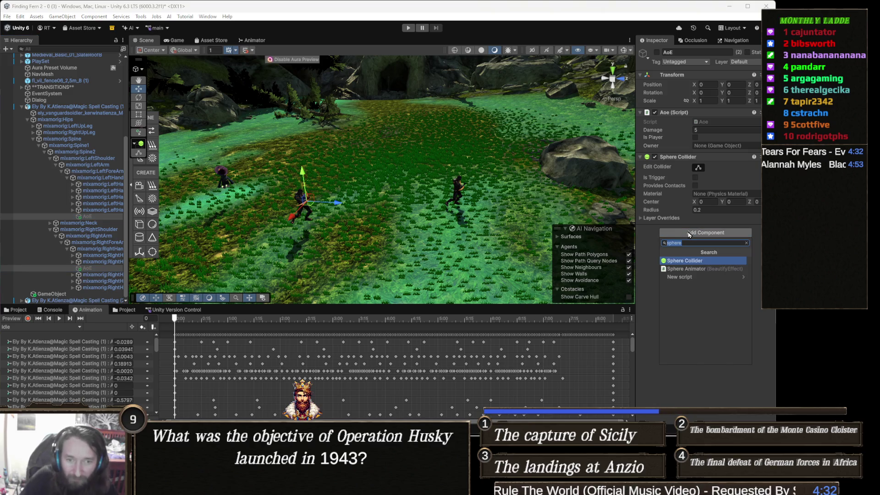
{"action": "type", "text": "rigid"}
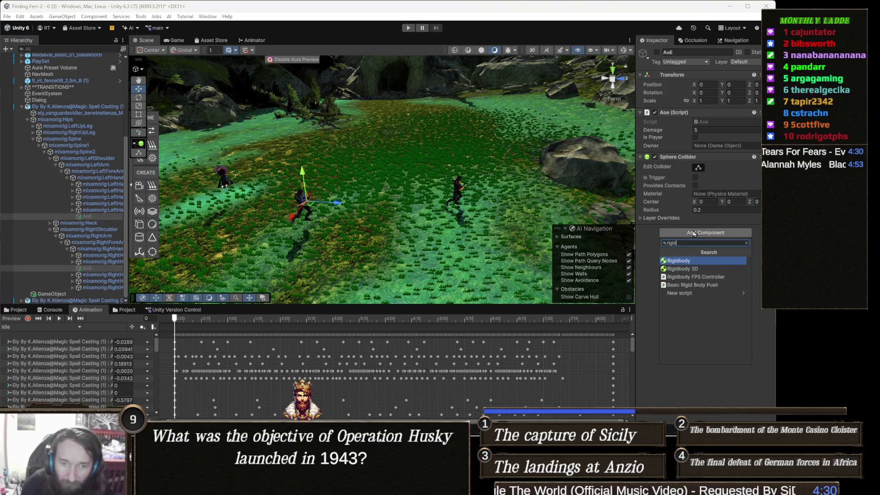
{"action": "left_click", "coordinate": [690, 263]}
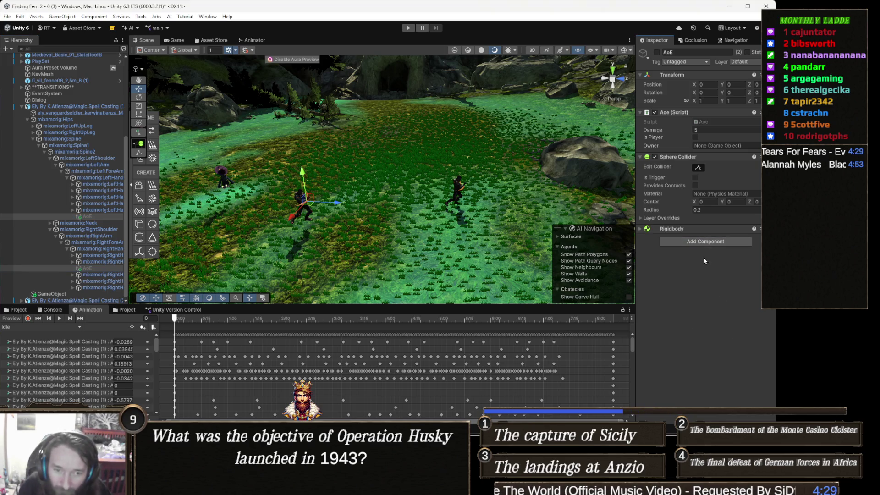
{"action": "left_click", "coordinate": [692, 228]}
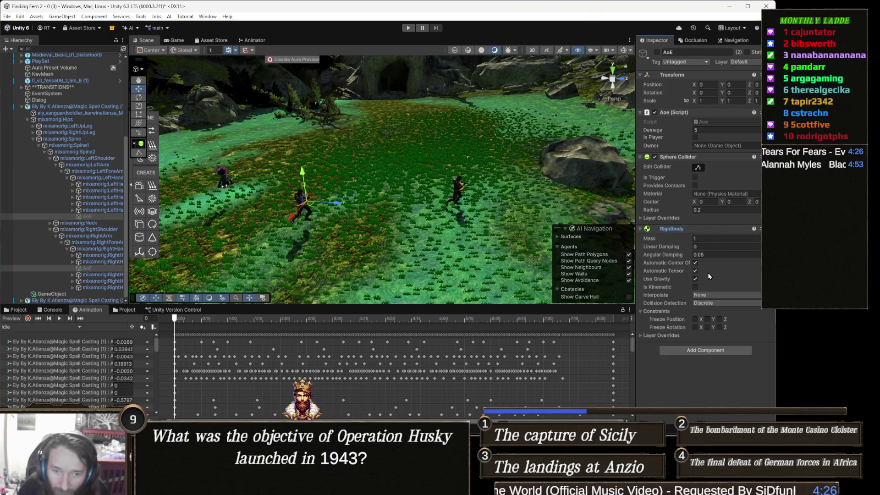
{"action": "key", "text": "ctrl+z"}
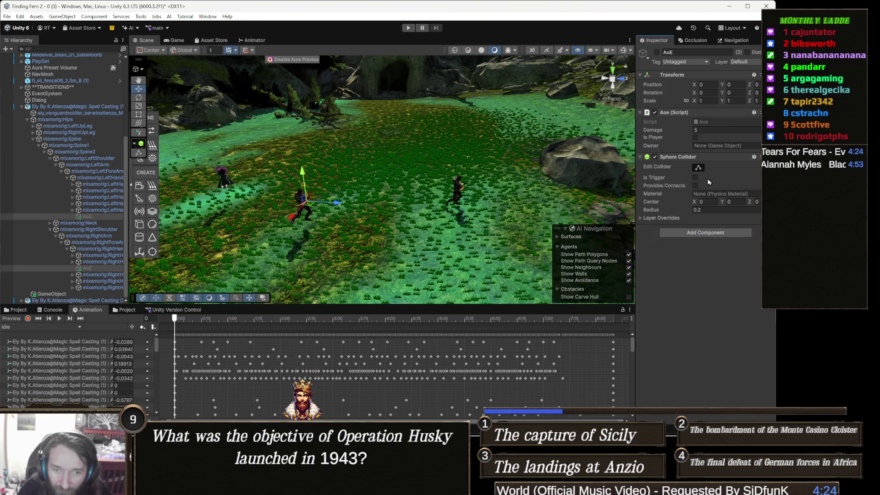
{"action": "left_click", "coordinate": [696, 178]}
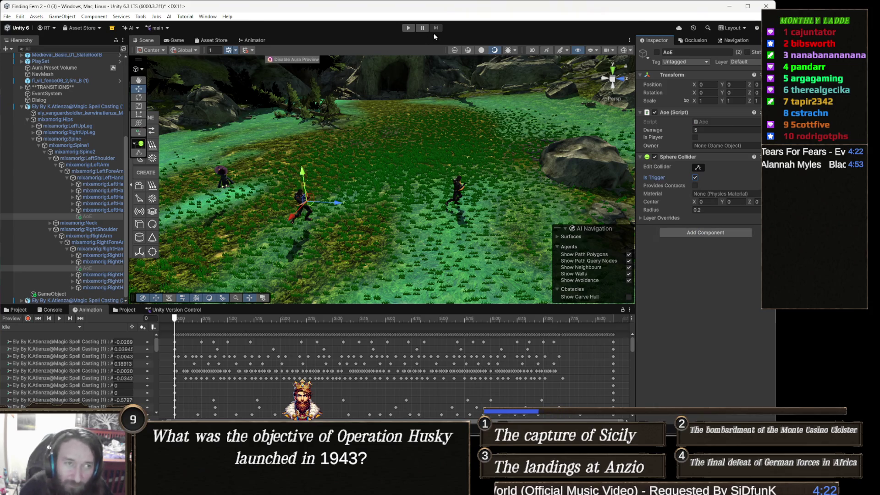
{"action": "left_click", "coordinate": [406, 30]}
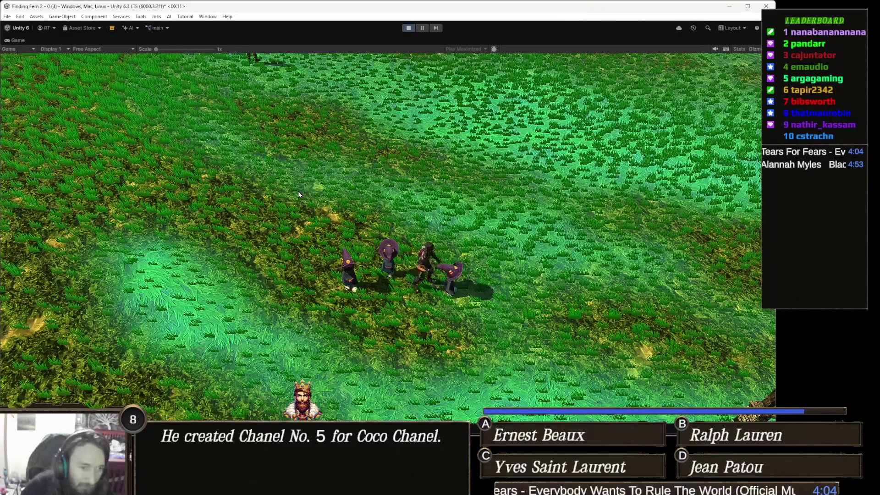
End the trigger-hitbox punch test with Ctrl+P
{"action": "key", "text": "ctrl+p"}
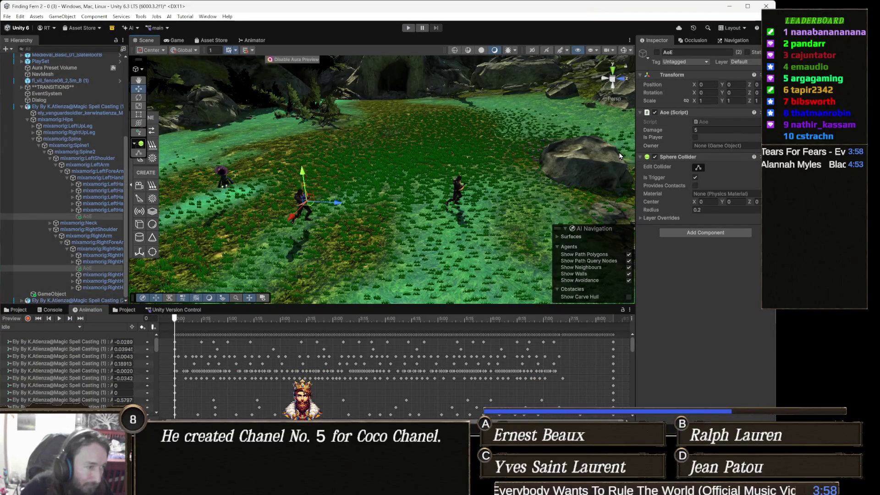
Add a kinematic Rigidbody to both AoE hitboxes and start a new Play test
{"action": "left_click", "coordinate": [709, 234]}
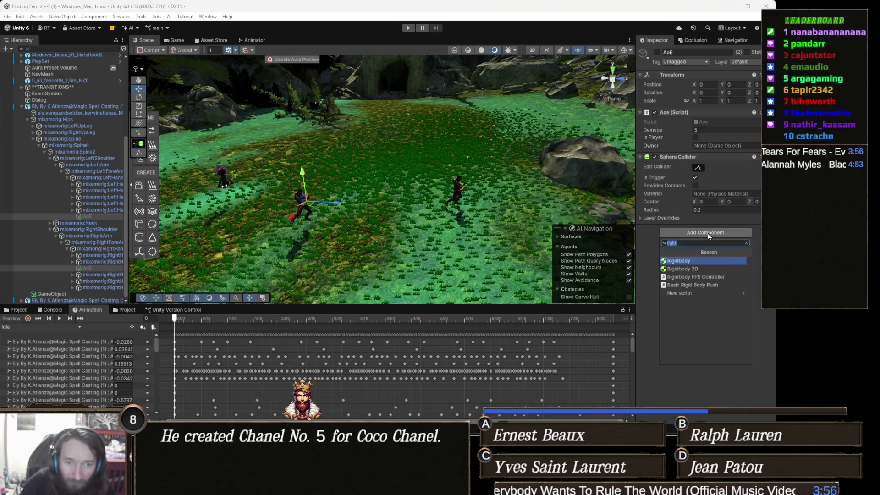
{"action": "left_click", "coordinate": [698, 261]}
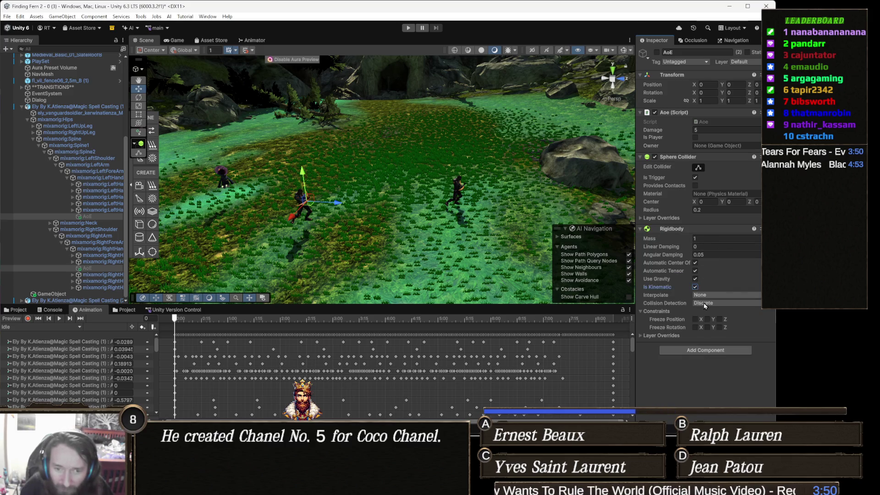
{"action": "left_click", "coordinate": [409, 28]}
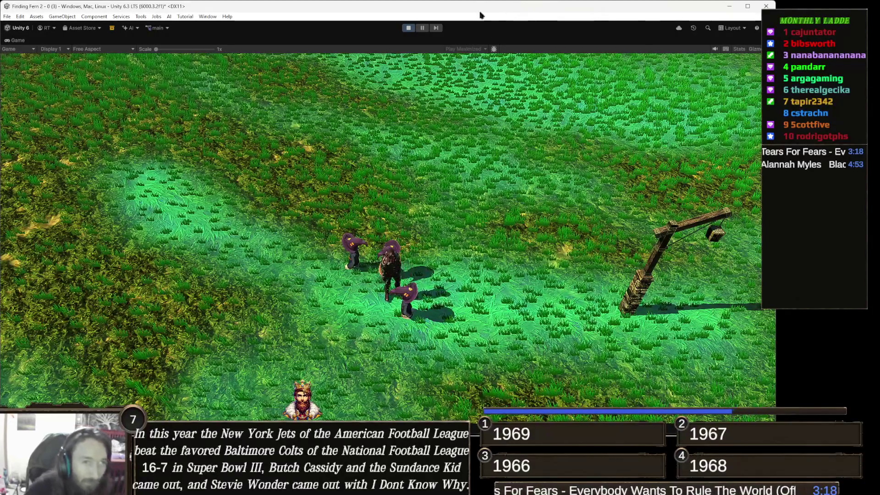
Stop Play mode, show the Console's 'Player hit' messages, and select PlaySet in the Scene view
{"action": "left_click", "coordinate": [410, 28]}
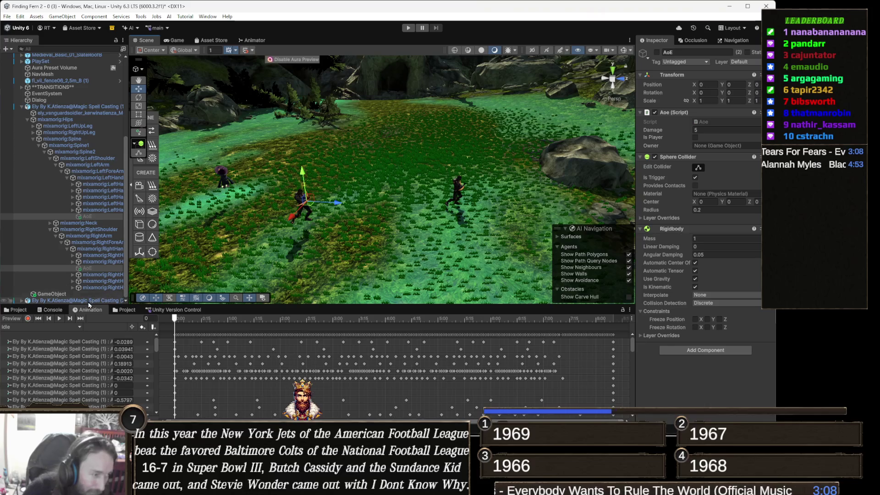
{"action": "left_click", "coordinate": [58, 310]}
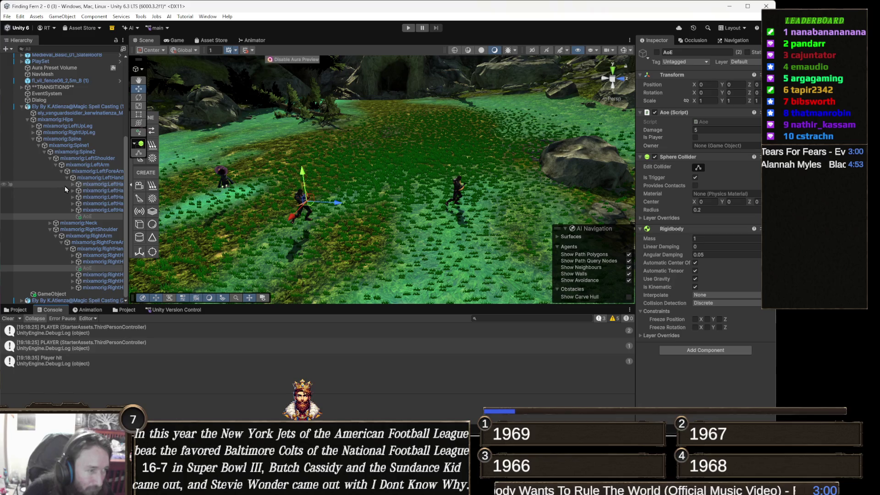
{"action": "mouse_move", "coordinate": [351, 211]}
{"action": "left_mouse_down"}
{"action": "mouse_move", "coordinate": [361, 173]}
{"action": "mouse_move", "coordinate": [311, 164]}
{"action": "mouse_move", "coordinate": [338, 145]}
{"action": "left_mouse_up"}
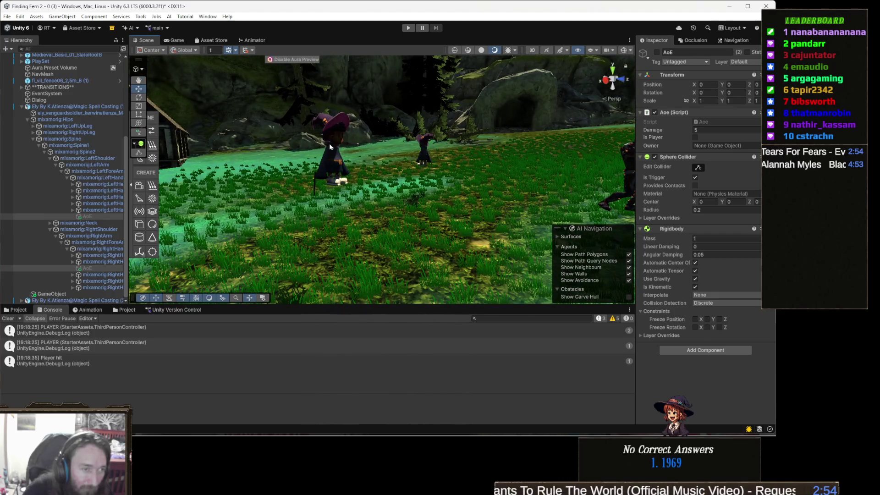
{"action": "left_click", "coordinate": [328, 146]}
{"action": "scroll", "coordinate": [329, 146], "scroll_direction": "down", "scroll_amount": 3}
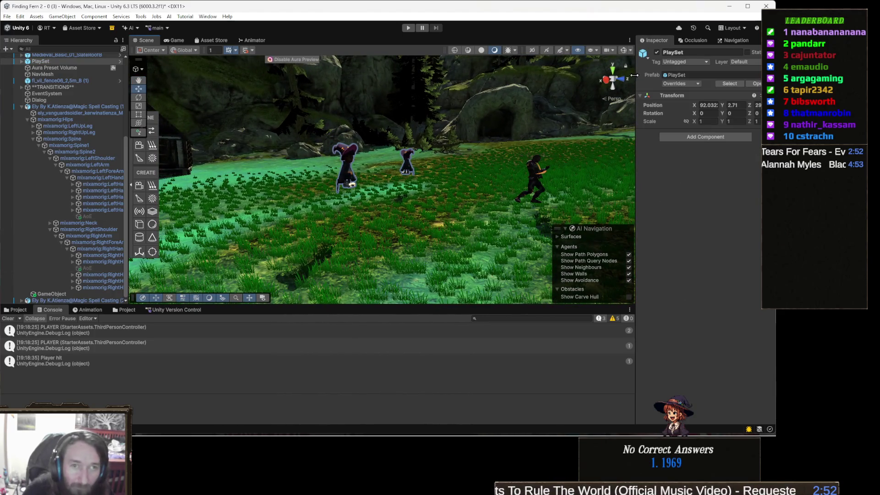
Turn on Gizmos for collider outlines, move the view to the witch enemies, and play again
{"action": "left_click", "coordinate": [625, 51]}
{"action": "mouse_move", "coordinate": [413, 184]}
{"action": "left_mouse_down"}
{"action": "mouse_move", "coordinate": [469, 169]}
{"action": "mouse_move", "coordinate": [456, 166]}
{"action": "mouse_move", "coordinate": [477, 176]}
{"action": "mouse_move", "coordinate": [463, 176]}
{"action": "mouse_move", "coordinate": [451, 211]}
{"action": "mouse_move", "coordinate": [467, 156]}
{"action": "mouse_move", "coordinate": [376, 194]}
{"action": "left_mouse_up"}
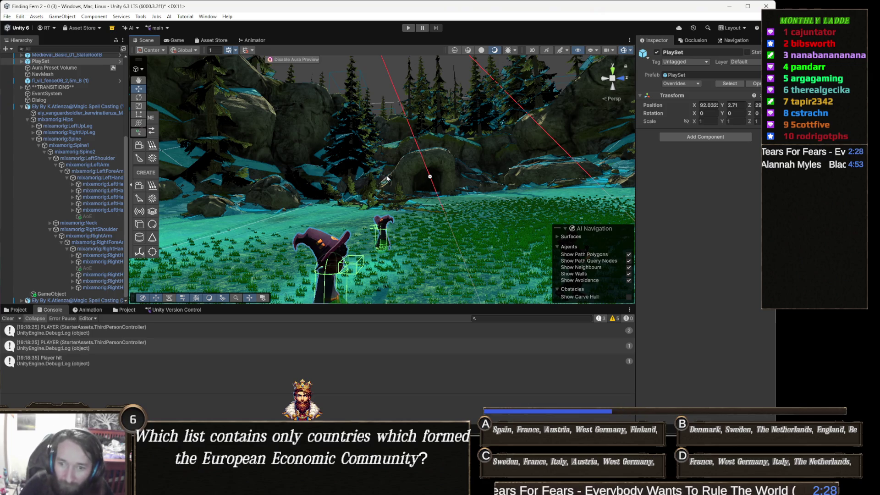
{"action": "left_click_drag", "start_coordinate": [430, 150], "coordinate": [379, 171]}
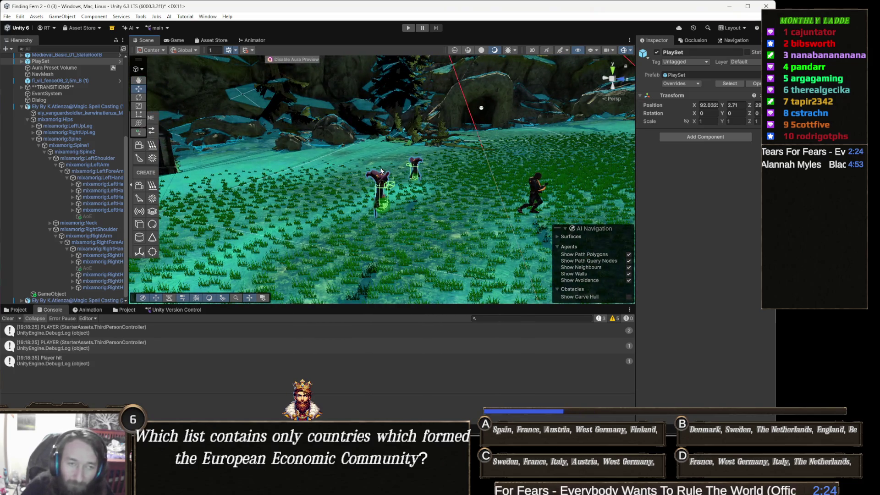
{"action": "left_click", "coordinate": [408, 29]}
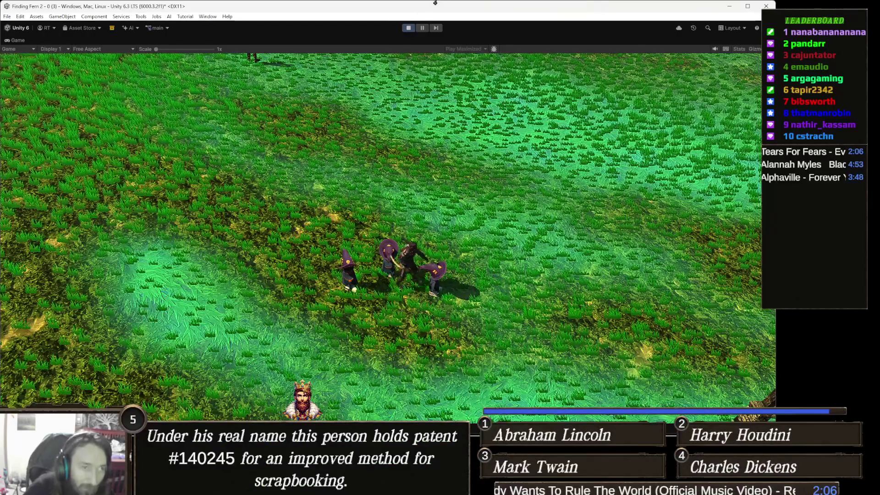
Pause the test, zoom the Scene view onto the enemy's punch reaching the wizards, then stop Play mode
{"action": "left_click", "coordinate": [422, 27]}
{"action": "left_click_drag", "start_coordinate": [369, 179], "coordinate": [304, 193]}
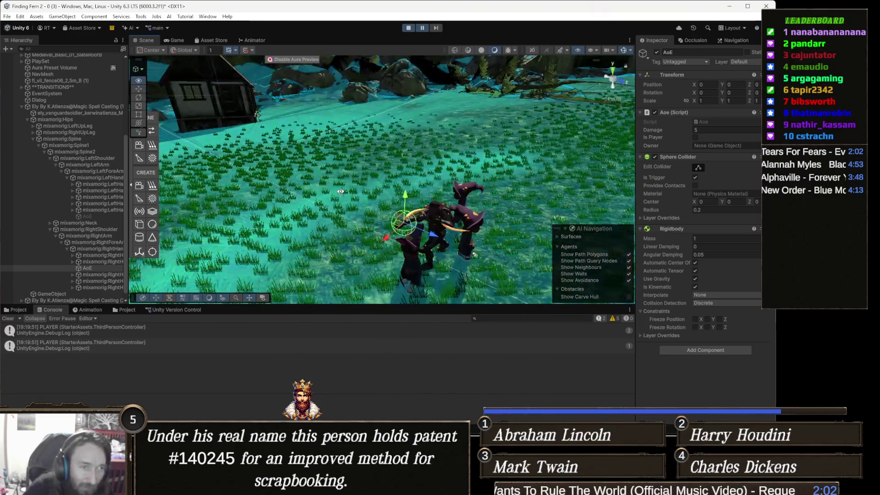
{"action": "left_click_drag", "start_coordinate": [432, 162], "coordinate": [458, 164]}
{"action": "mouse_move", "coordinate": [343, 159]}
{"action": "left_mouse_down"}
{"action": "mouse_move", "coordinate": [497, 183]}
{"action": "mouse_move", "coordinate": [431, 170]}
{"action": "mouse_move", "coordinate": [428, 157]}
{"action": "mouse_move", "coordinate": [443, 171]}
{"action": "left_mouse_up"}
{"action": "scroll", "coordinate": [443, 171], "scroll_direction": "up", "scroll_amount": 5}
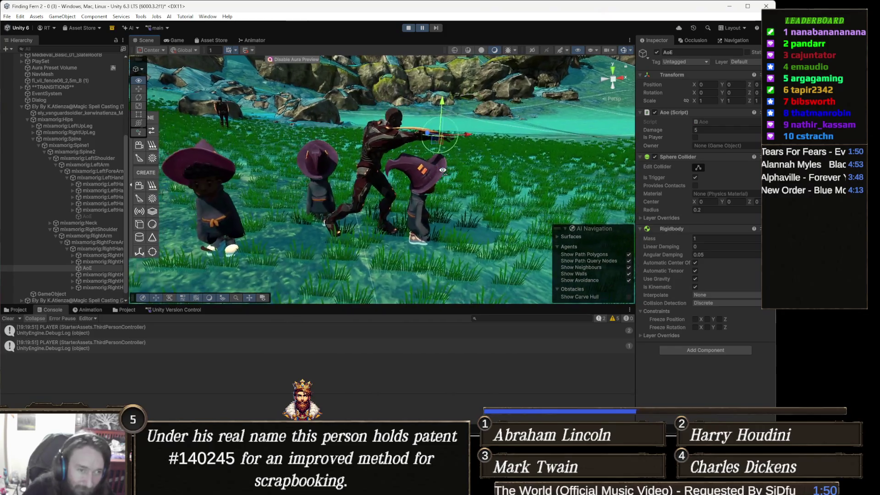
{"action": "scroll", "coordinate": [443, 171], "scroll_direction": "up", "scroll_amount": 5}
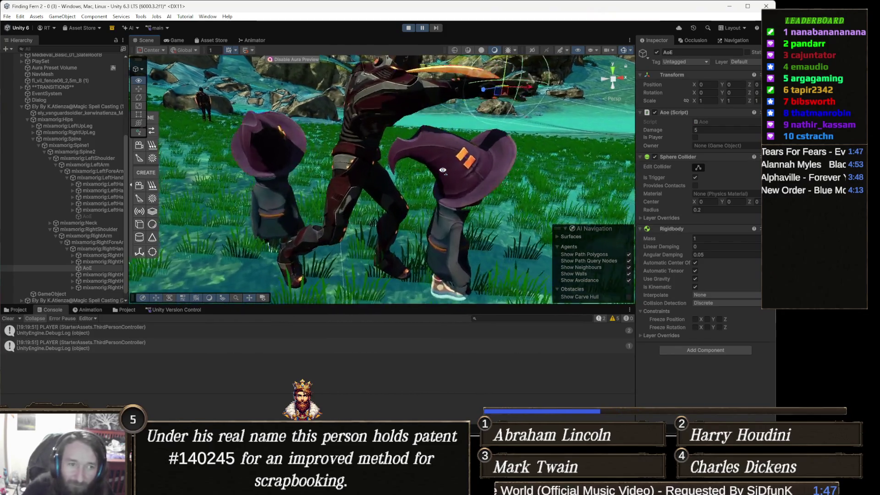
{"action": "scroll", "coordinate": [443, 171], "scroll_direction": "up", "scroll_amount": 2}
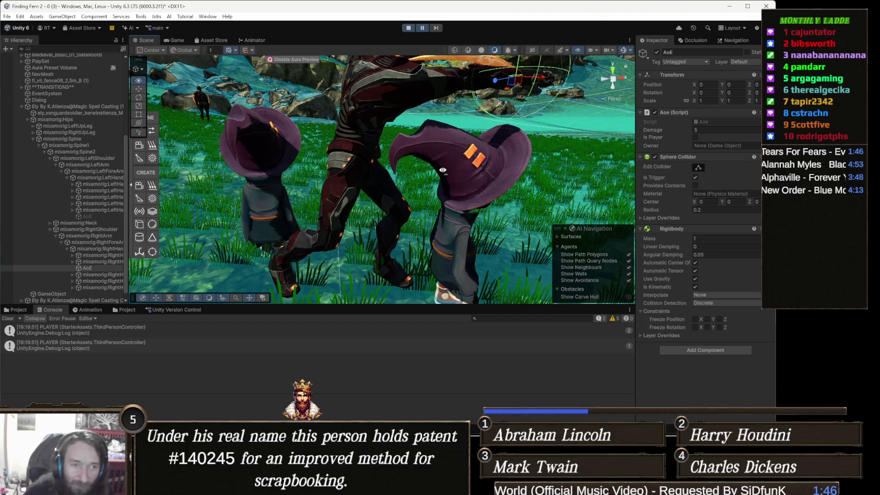
{"action": "scroll", "coordinate": [446, 173], "scroll_direction": "up", "scroll_amount": 3}
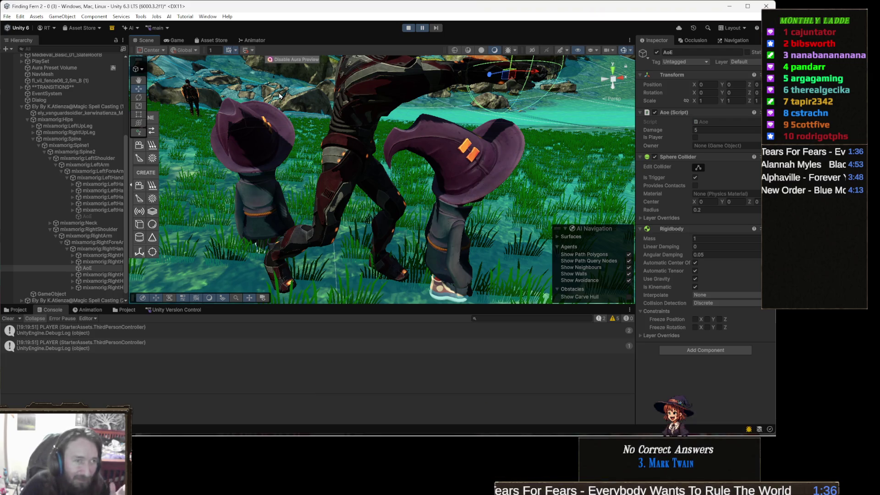
{"action": "left_click", "coordinate": [410, 29]}
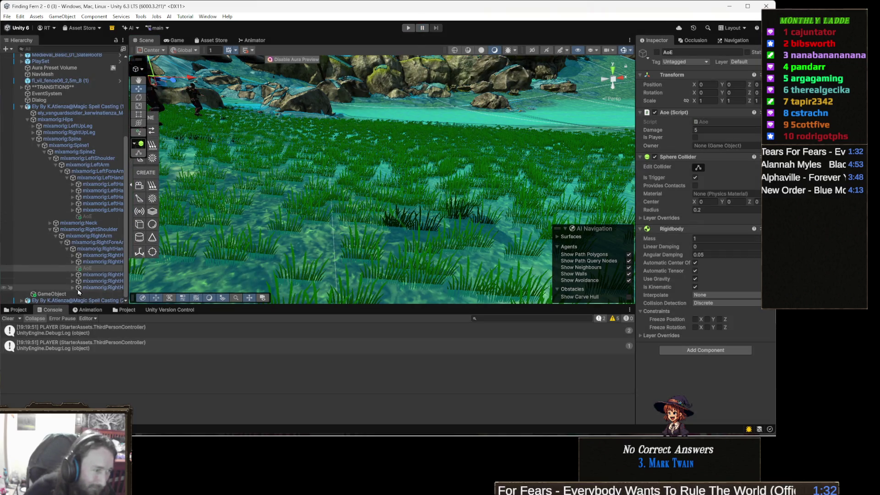
Select both hand AoE hitbox objects and orbit the Scene view toward the enemy's hand
{"action": "left_click", "coordinate": [97, 217], "text": "ctrl"}
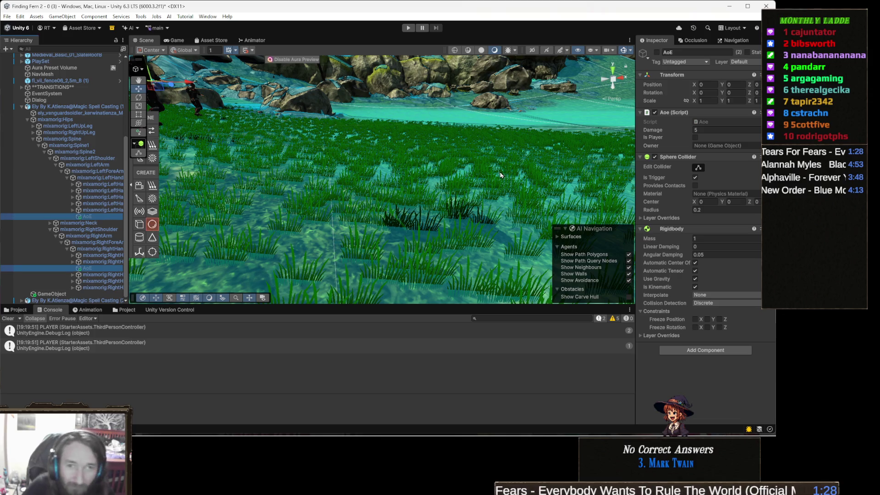
{"action": "left_click_drag", "start_coordinate": [533, 148], "coordinate": [429, 127]}
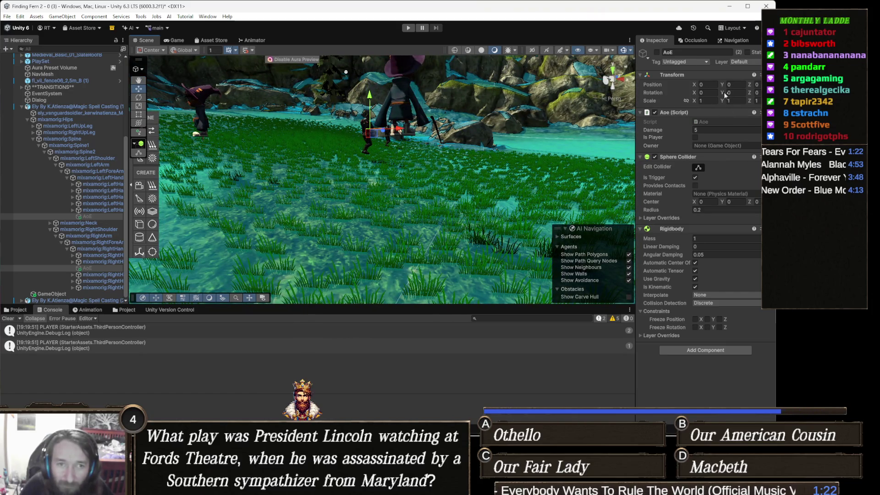
{"action": "mouse_move", "coordinate": [336, 180]}
{"action": "left_mouse_down"}
{"action": "mouse_move", "coordinate": [294, 212]}
{"action": "mouse_move", "coordinate": [395, 220]}
{"action": "left_mouse_up"}
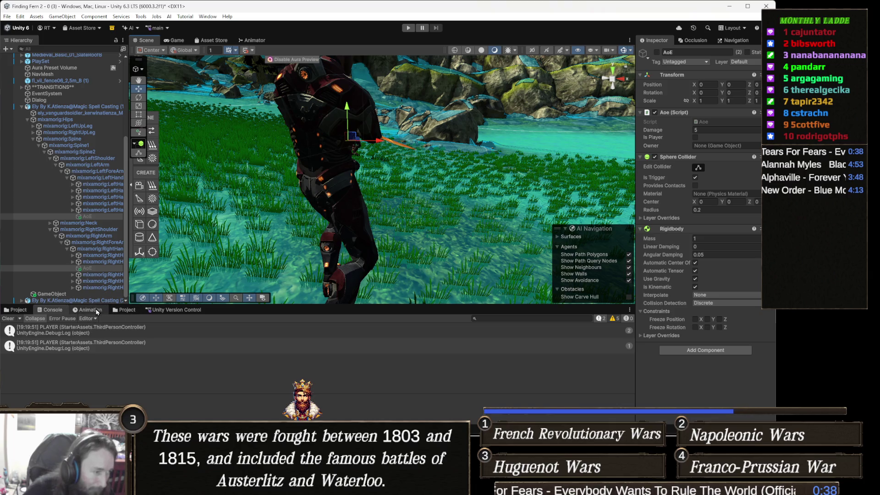
Preview the H_Punching Left clip in the Animation window at frame 10, the punch pose
{"action": "left_click", "coordinate": [96, 311]}
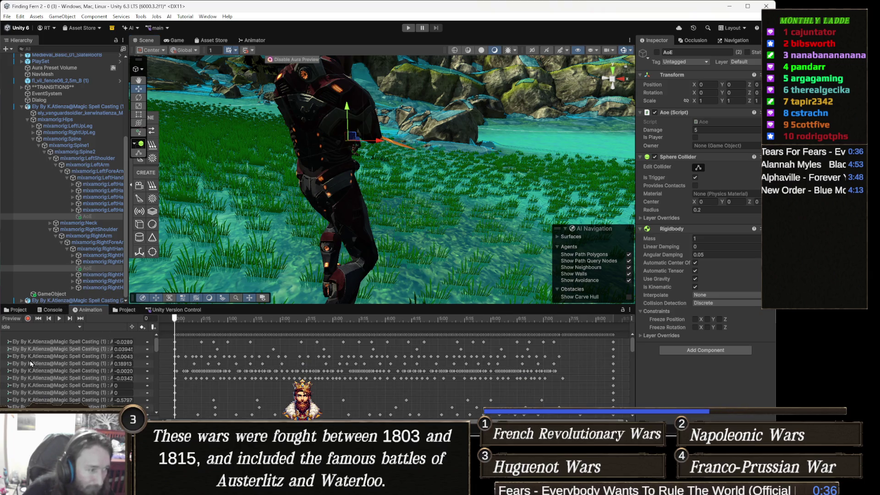
{"action": "left_click", "coordinate": [51, 329]}
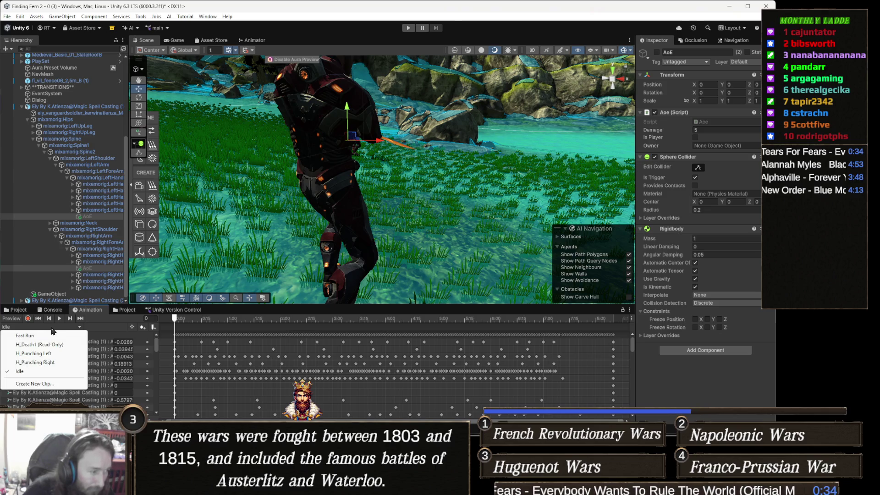
{"action": "left_click", "coordinate": [63, 357]}
{"action": "mouse_move", "coordinate": [343, 221]}
{"action": "left_mouse_down"}
{"action": "mouse_move", "coordinate": [226, 226]}
{"action": "mouse_move", "coordinate": [234, 237]}
{"action": "left_mouse_up"}
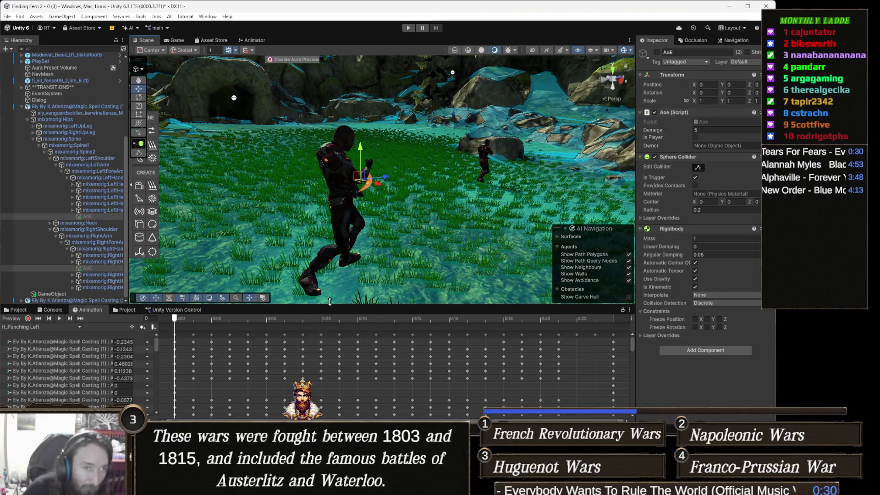
{"action": "left_click_drag", "start_coordinate": [269, 318], "coordinate": [358, 318]}
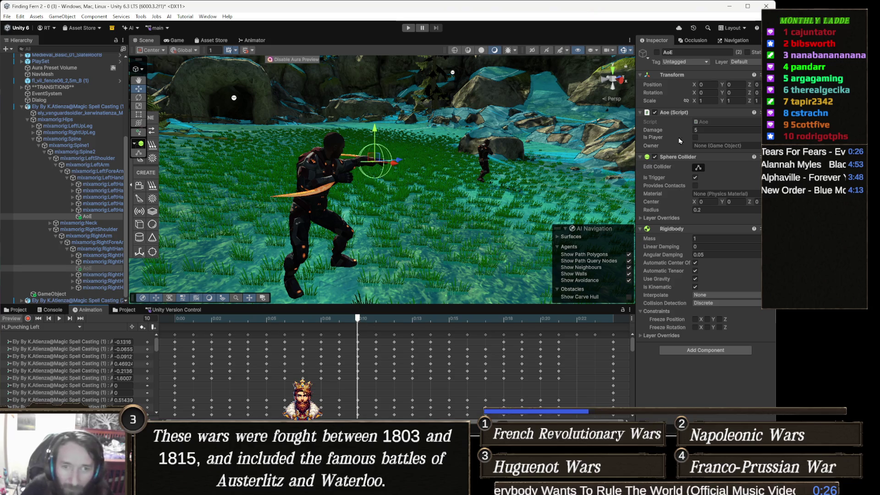
Try hitbox scales of Y 3.05, X 2.05 and Z 1.9, undoing each one
{"action": "left_click_drag", "start_coordinate": [724, 101], "coordinate": [752, 102]}
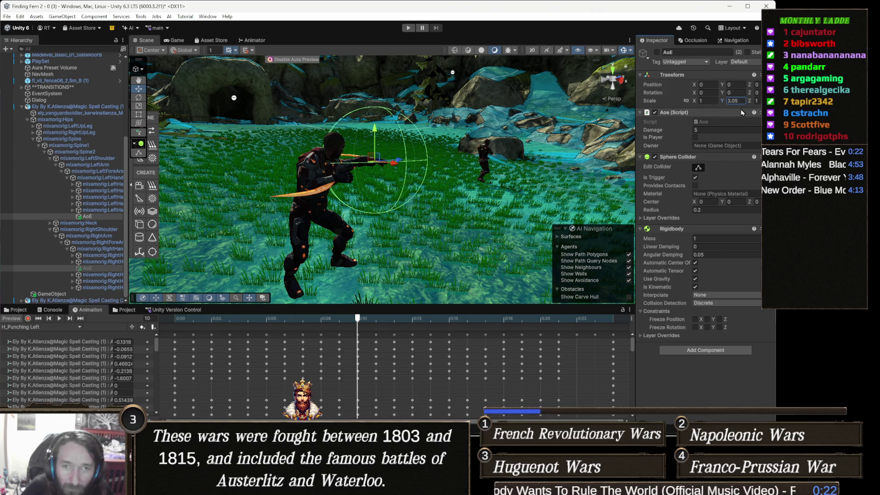
{"action": "key", "text": "ctrl+z"}
{"action": "left_click", "coordinate": [695, 102]}
{"action": "left_click_drag", "start_coordinate": [695, 102], "coordinate": [761, 108]}
{"action": "key", "text": "ctrl+z"}
{"action": "mouse_move", "coordinate": [413, 160]}
{"action": "left_mouse_down"}
{"action": "mouse_move", "coordinate": [469, 164]}
{"action": "mouse_move", "coordinate": [202, 161]}
{"action": "mouse_move", "coordinate": [330, 181]}
{"action": "left_mouse_up"}
{"action": "key", "text": "ctrl+z"}
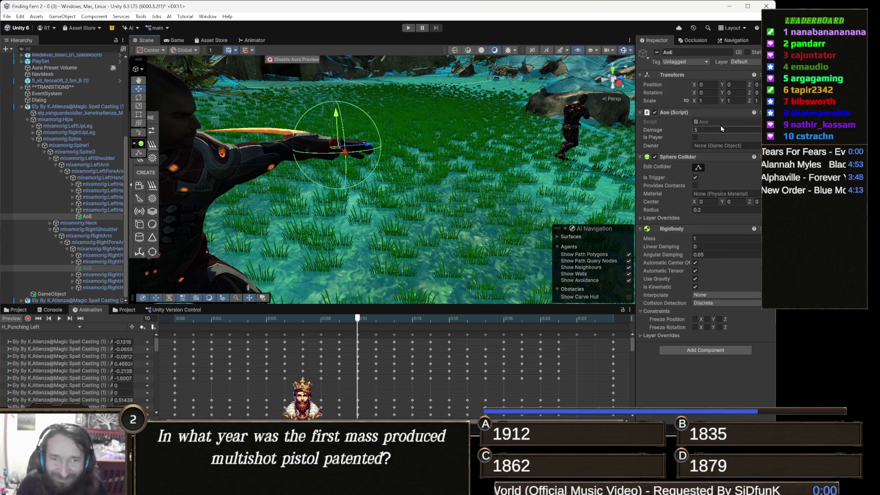
Widen the hitbox X scale to 1.6 and frame the AoE sphere on the hand
{"action": "left_click", "coordinate": [698, 101]}
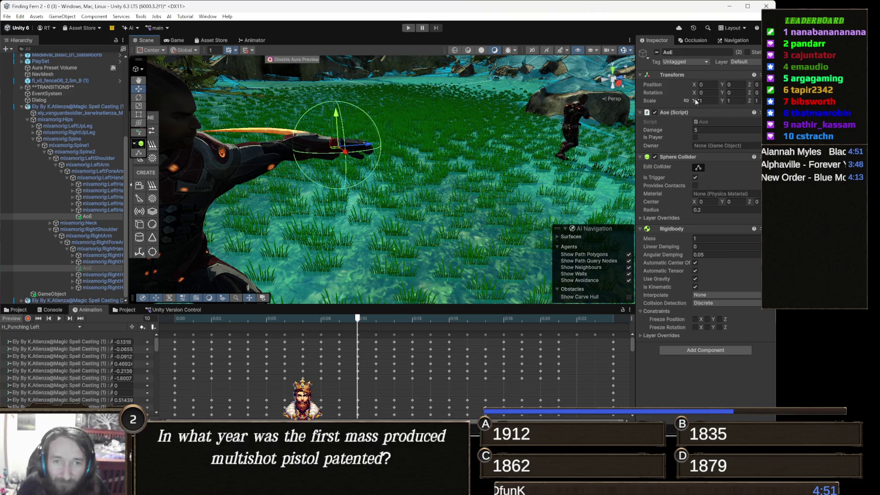
{"action": "left_click_drag", "start_coordinate": [696, 101], "coordinate": [708, 104]}
{"action": "mouse_move", "coordinate": [371, 158]}
{"action": "left_mouse_down"}
{"action": "mouse_move", "coordinate": [461, 130]}
{"action": "mouse_move", "coordinate": [315, 131]}
{"action": "mouse_move", "coordinate": [394, 179]}
{"action": "mouse_move", "coordinate": [441, 171]}
{"action": "mouse_move", "coordinate": [430, 177]}
{"action": "left_mouse_up"}
{"action": "key", "text": "f"}
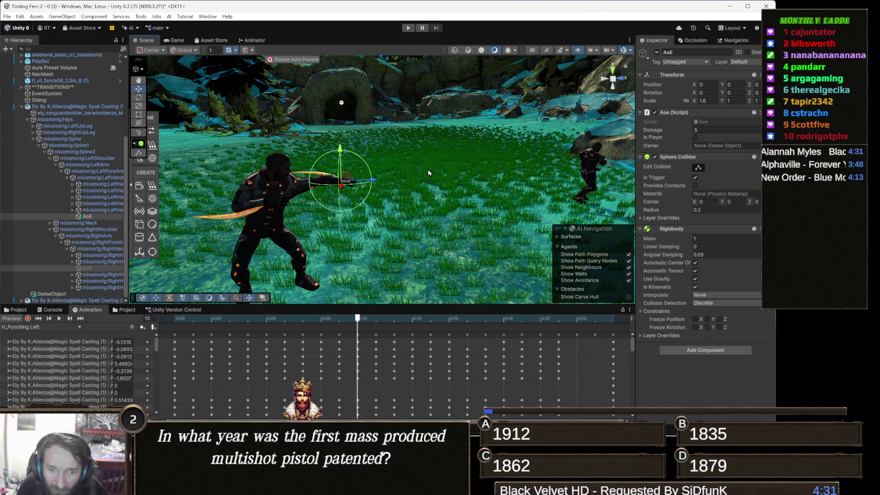
{"action": "left_click_drag", "start_coordinate": [427, 166], "coordinate": [380, 175]}
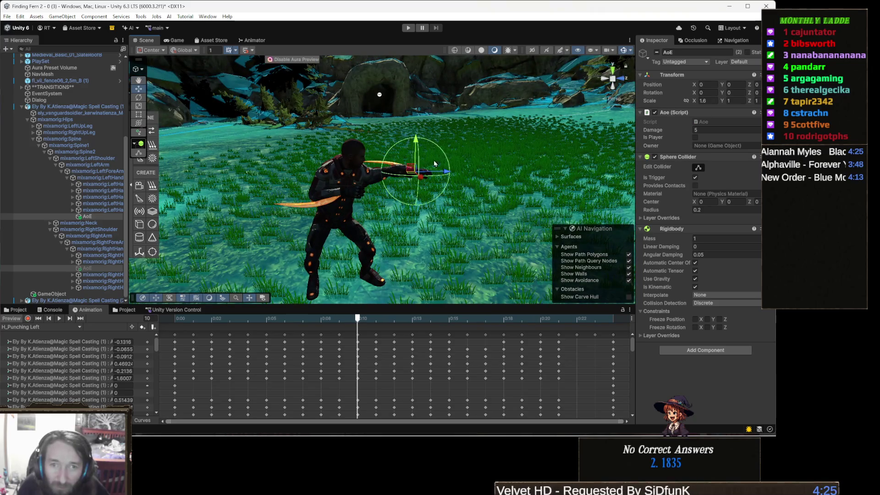
Reset the hitbox X scale to 1 and set the Sphere Collider radius to 0.3
{"action": "left_click", "coordinate": [707, 101]}
{"action": "type", "text": "1"}
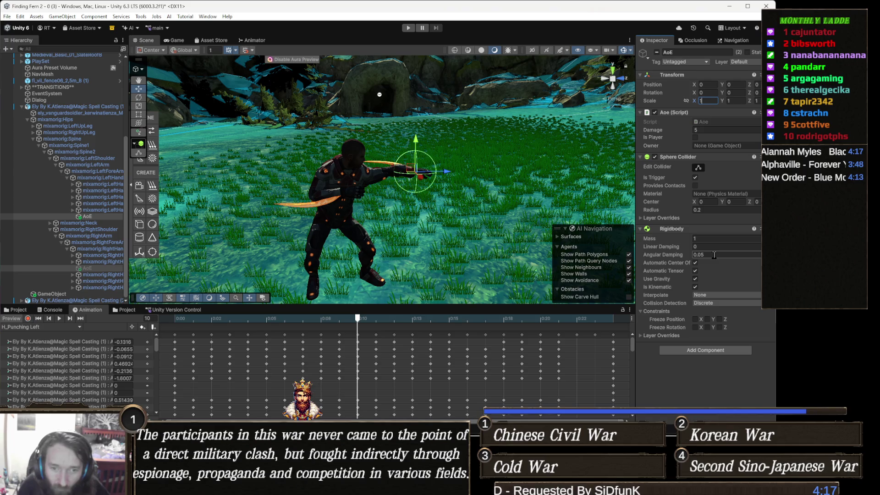
{"action": "left_click", "coordinate": [719, 210]}
{"action": "type", "text": "0.3"}
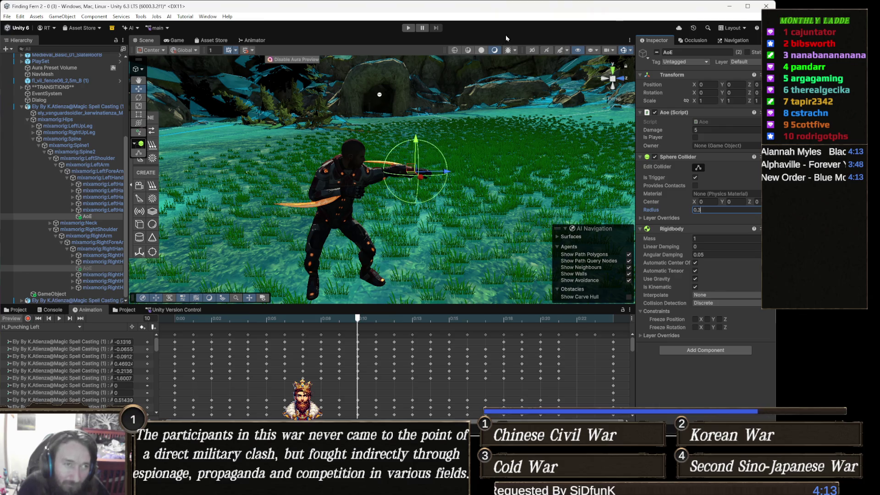
Play-test the enemy with 0.3-radius hitboxes, pause and stop it, then orbit around the characters
{"action": "left_click", "coordinate": [408, 28]}
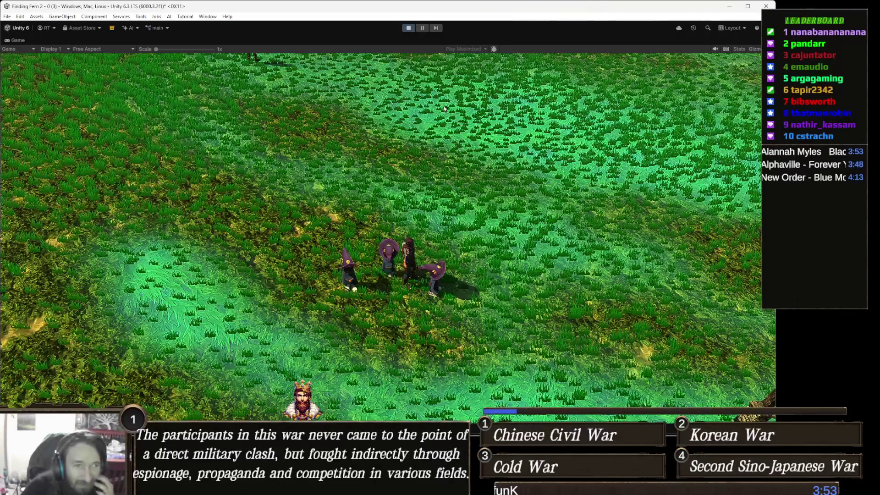
{"action": "left_click", "coordinate": [421, 27]}
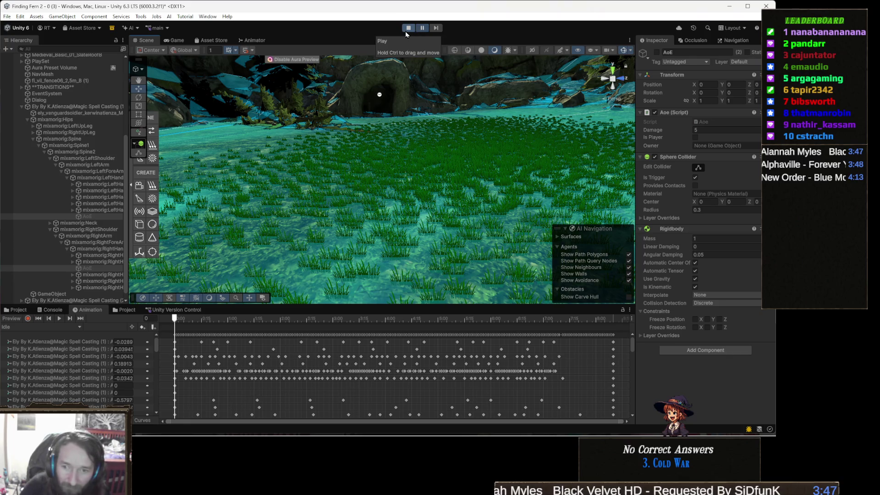
{"action": "left_click", "coordinate": [405, 31]}
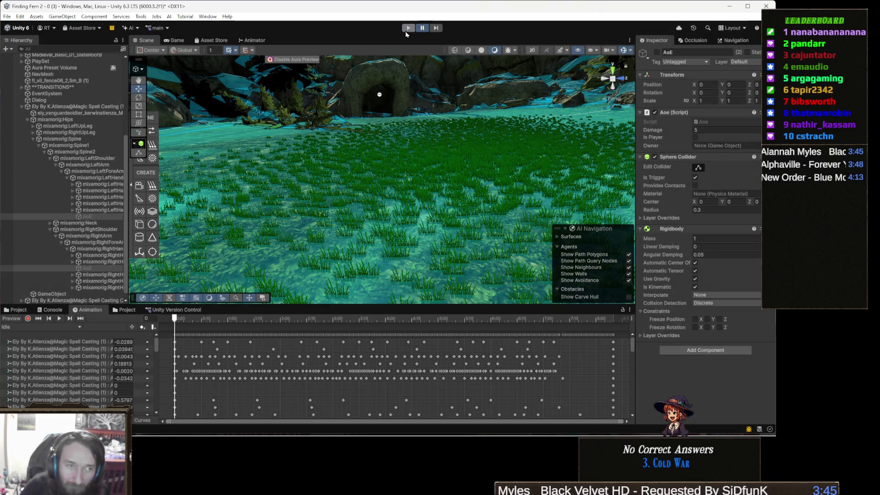
{"action": "left_click_drag", "start_coordinate": [413, 169], "coordinate": [438, 169]}
{"action": "scroll", "coordinate": [439, 169], "scroll_direction": "up", "scroll_amount": 3}
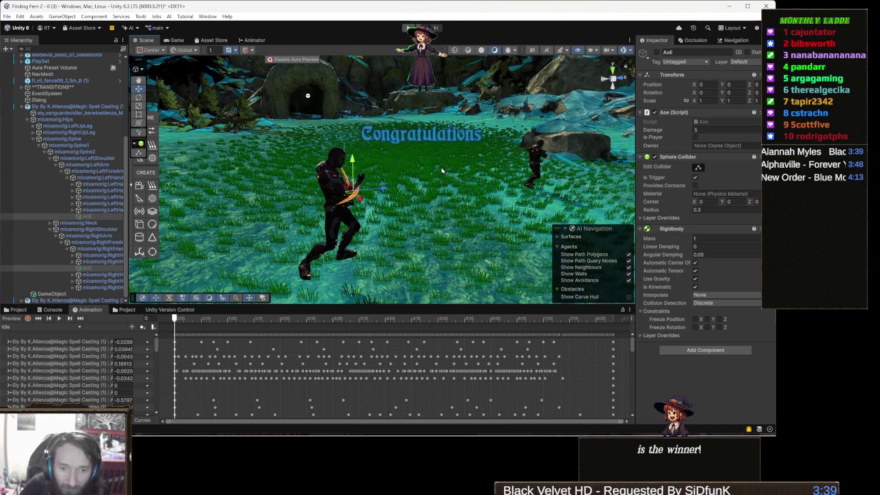
{"action": "mouse_move", "coordinate": [440, 238]}
{"action": "left_mouse_down"}
{"action": "mouse_move", "coordinate": [308, 215]}
{"action": "mouse_move", "coordinate": [406, 223]}
{"action": "left_mouse_up"}
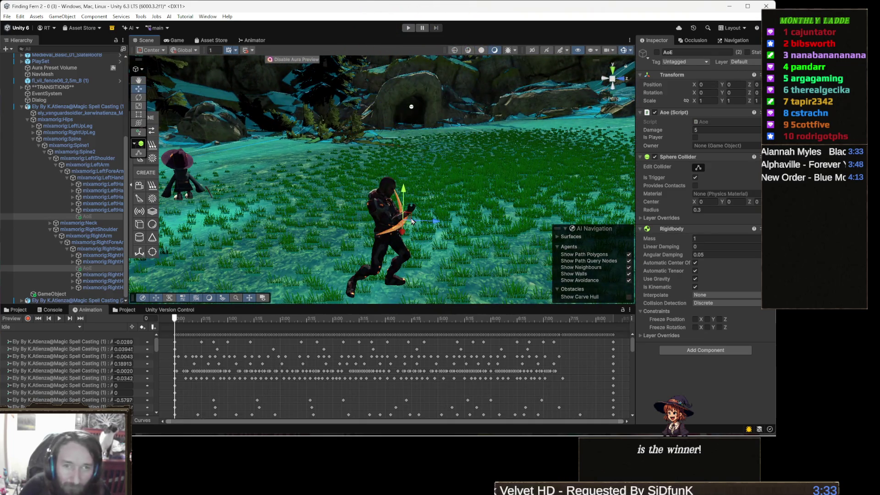
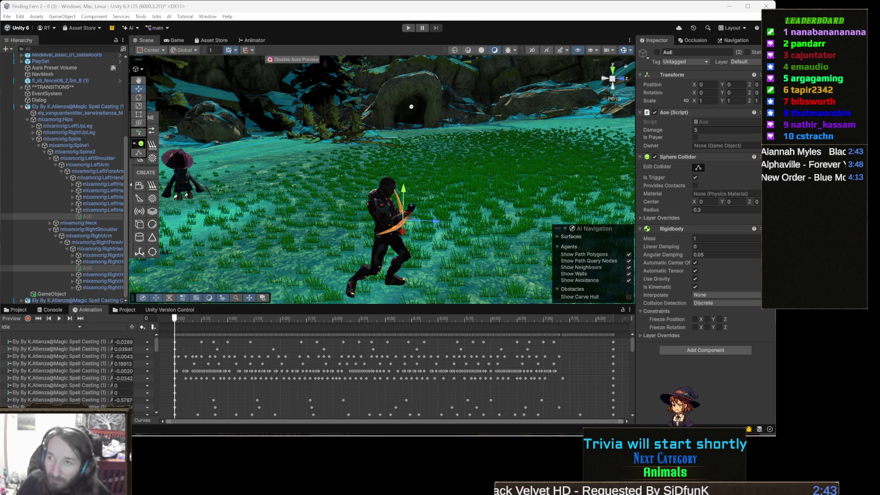
Bring the Gamedle window forward and start a new unlimited round
{"action": "mouse_move", "coordinate": [482, 429]}
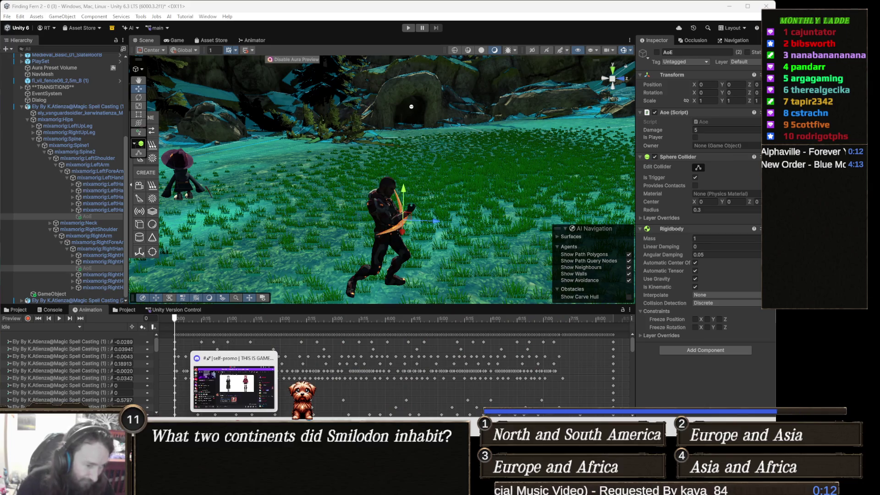
{"action": "left_click", "coordinate": [324, 326]}
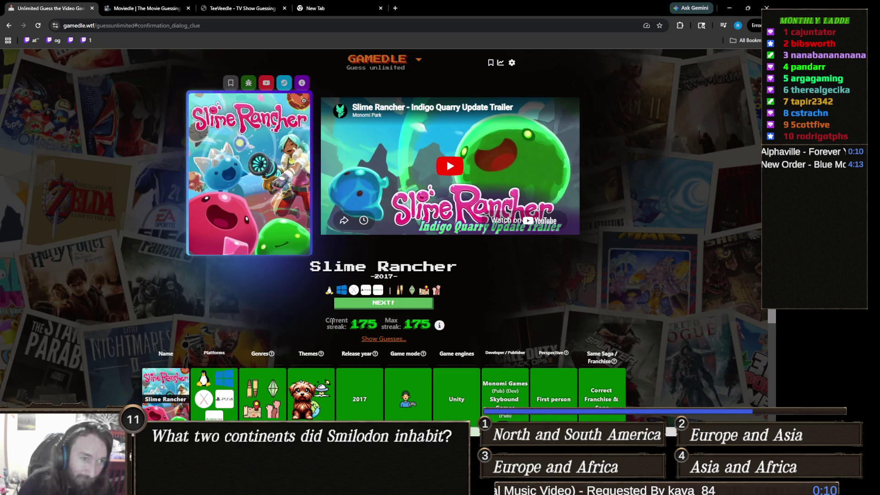
{"action": "left_click", "coordinate": [415, 303]}
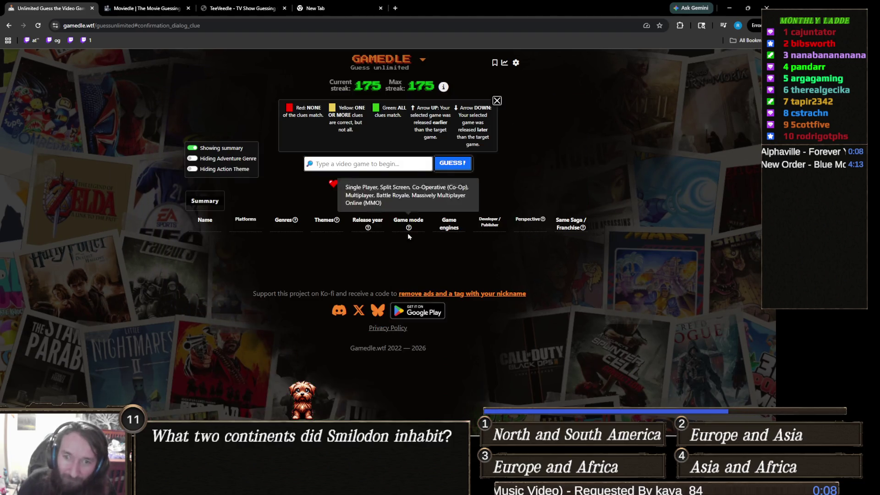
Submit Dishonored as the first guess of the round
{"action": "left_click", "coordinate": [407, 164]}
{"action": "type", "text": "dis"}
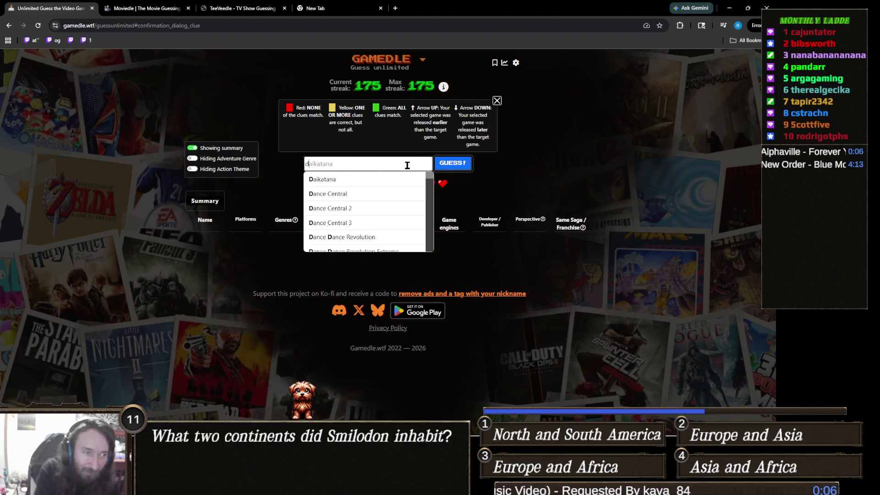
{"action": "key", "text": "Down"}
{"action": "key", "text": "Return"}
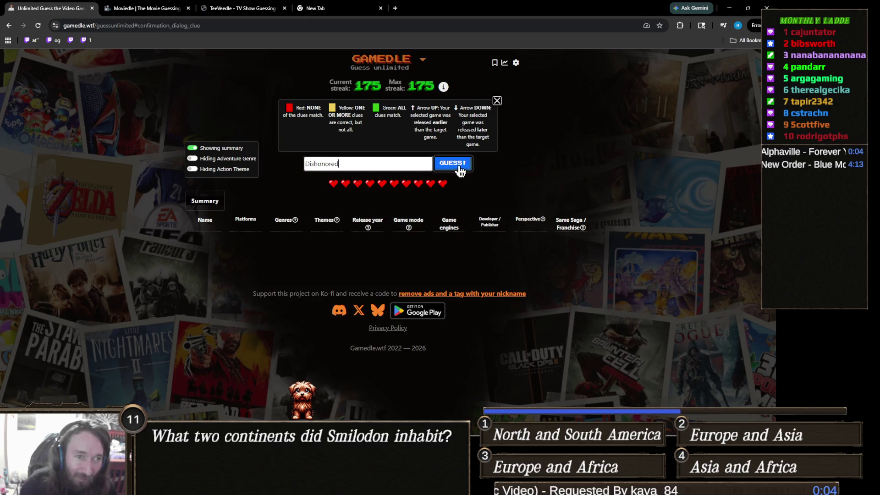
{"action": "left_click", "coordinate": [454, 165]}
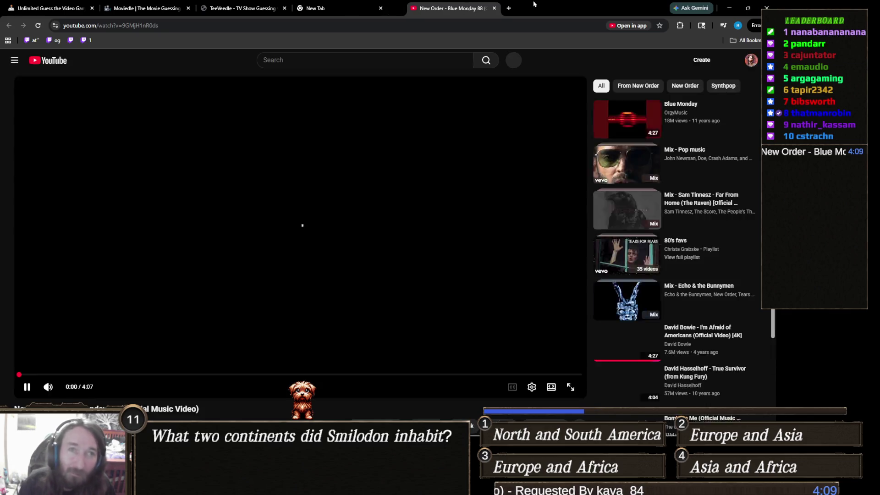
Close the YouTube tab playing New Order's Blue Monday with Ctrl+W
{"action": "key", "text": "ctrl+w"}
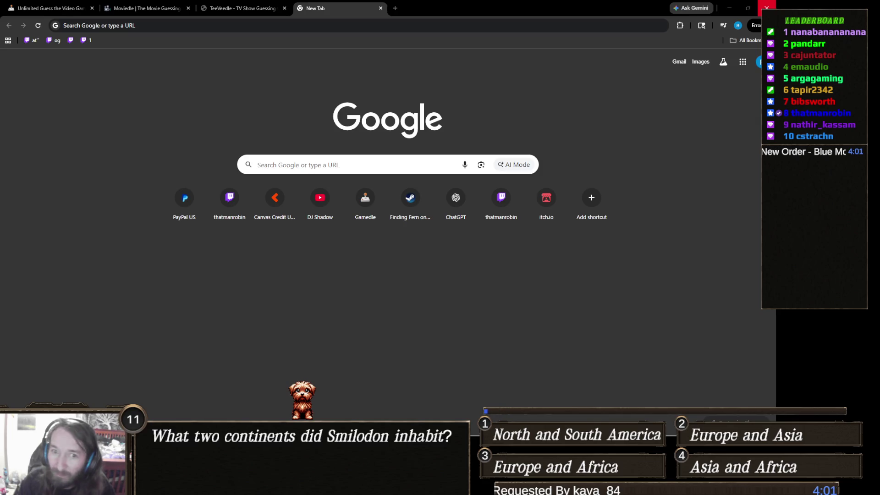
Switch back to the Unlimited Guess the Video Game tab to see Dishonored's clues
{"action": "left_click", "coordinate": [60, 8]}
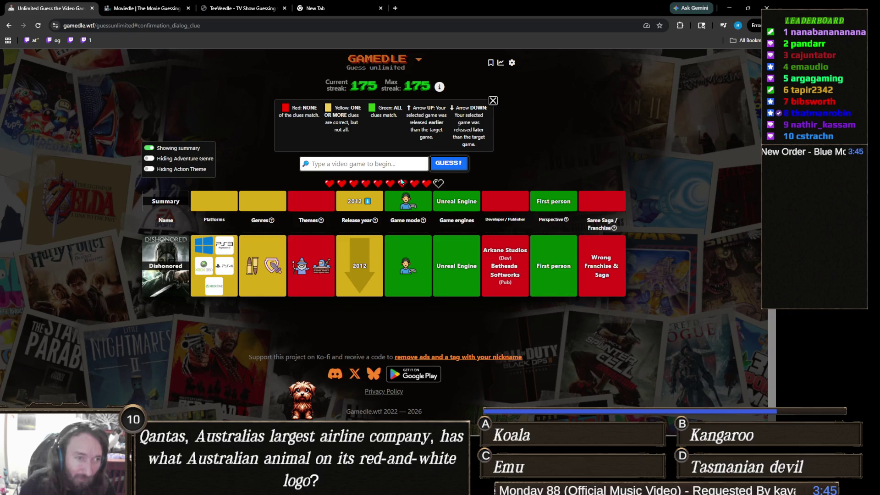
Search 'bioshock' and submit BioShock 2 as the second guess
{"action": "left_click", "coordinate": [418, 165]}
{"action": "type", "text": "b"}
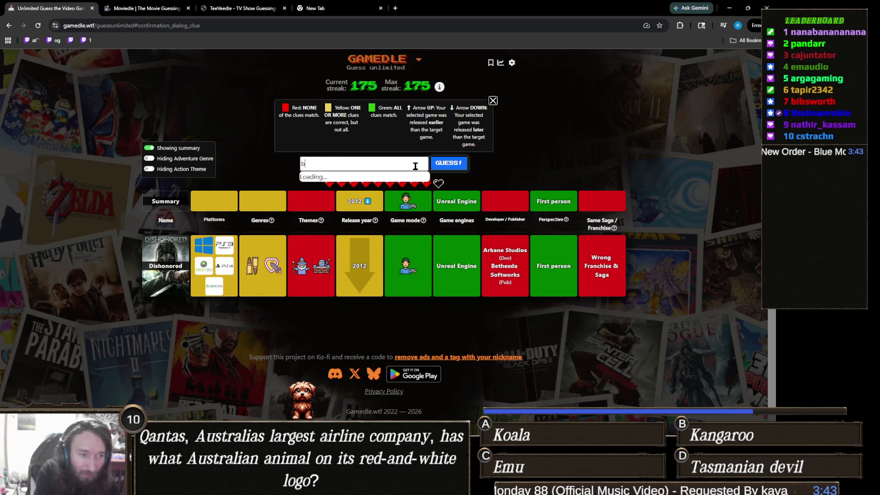
{"action": "type", "text": "u"}
{"action": "key", "text": "BackSpace"}
{"action": "key", "text": "BackSpace"}
{"action": "type", "text": "nb"}
{"action": "key", "text": "BackSpace"}
{"action": "key", "text": "BackSpace"}
{"action": "type", "text": "bu"}
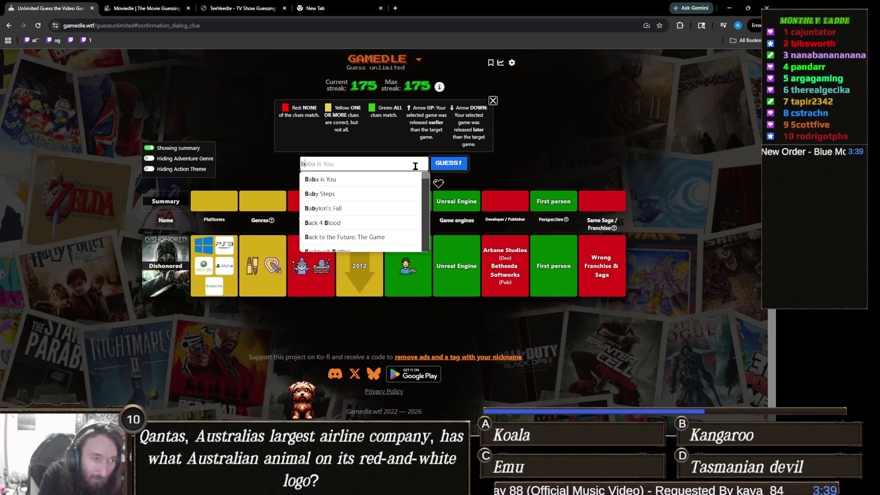
{"action": "key", "text": "BackSpace"}
{"action": "type", "text": "iosho"}
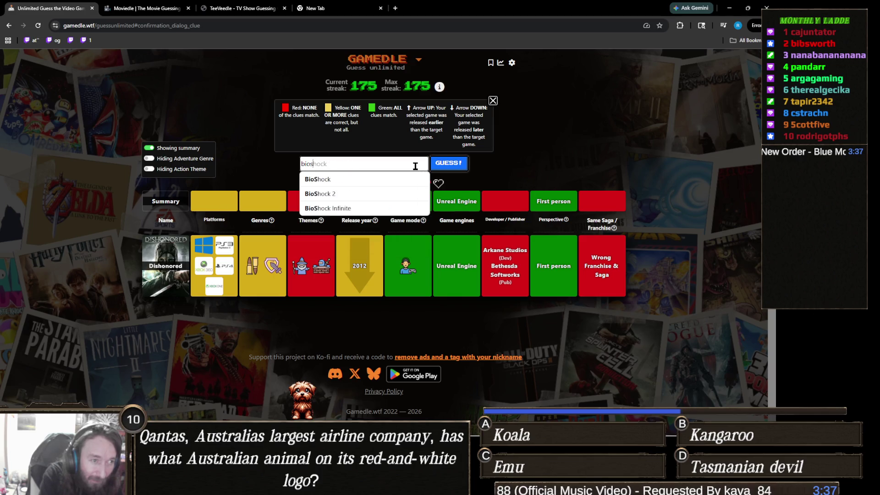
{"action": "left_click", "coordinate": [358, 194]}
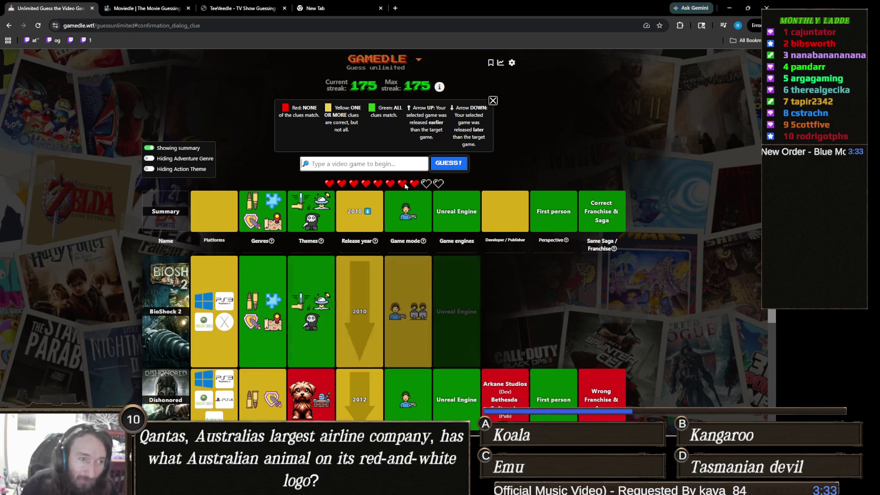
Submit BioShock as the third guess, solving the puzzle and reaching a 176 streak
{"action": "left_click", "coordinate": [402, 166]}
{"action": "type", "text": "b"}
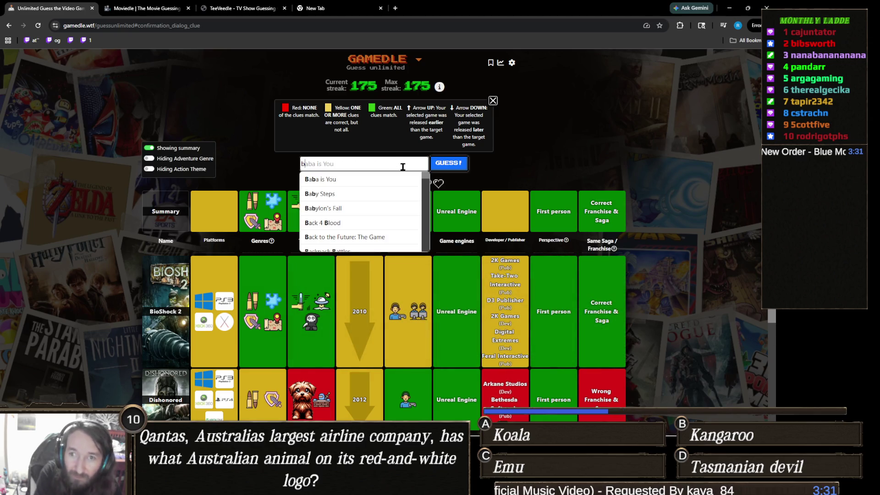
{"action": "type", "text": "ioshock"}
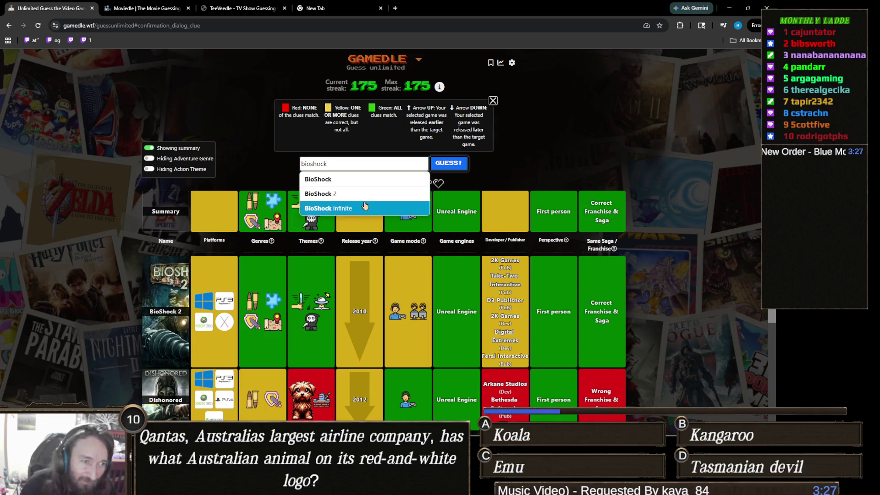
{"action": "left_click", "coordinate": [372, 186]}
{"action": "left_click", "coordinate": [444, 164]}
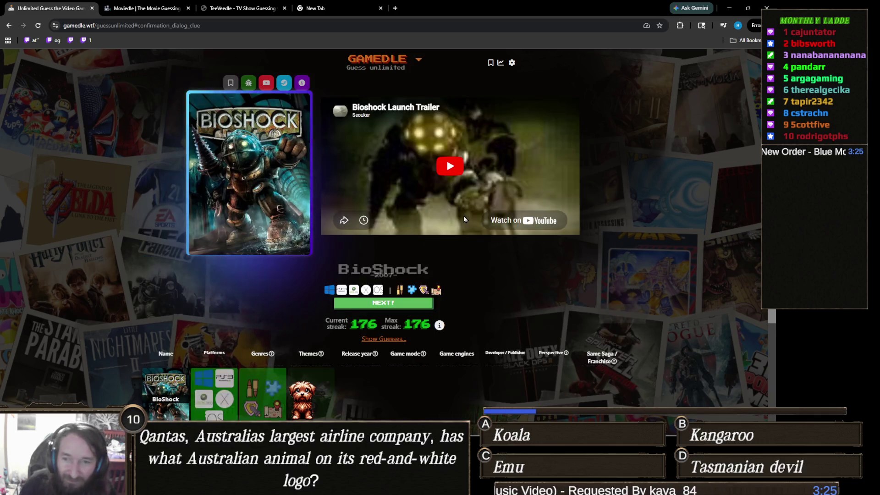